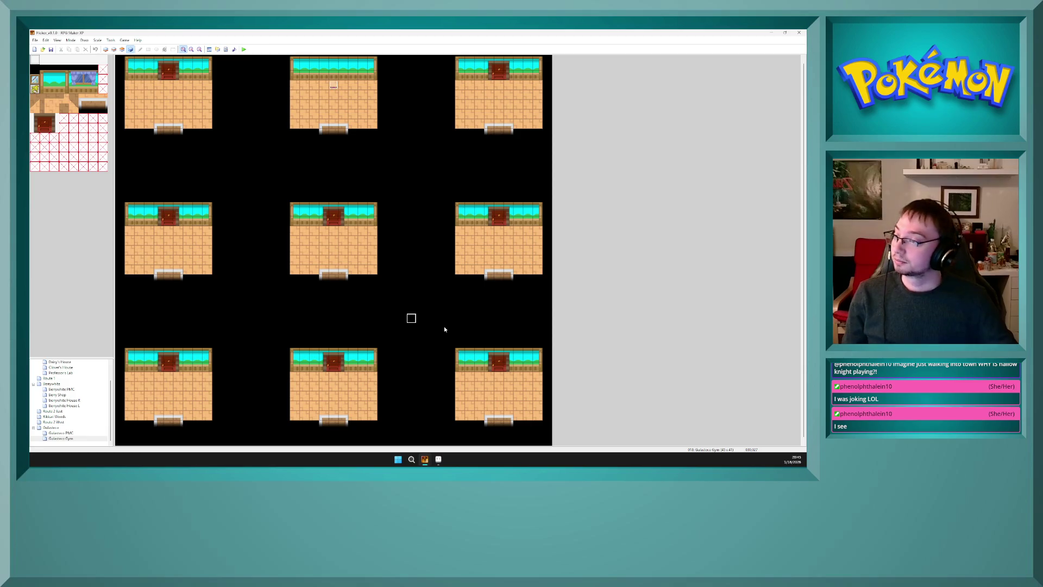
# - Check the map coordinates of three empty tiles between the rooms
pyautogui.click(256, 240)
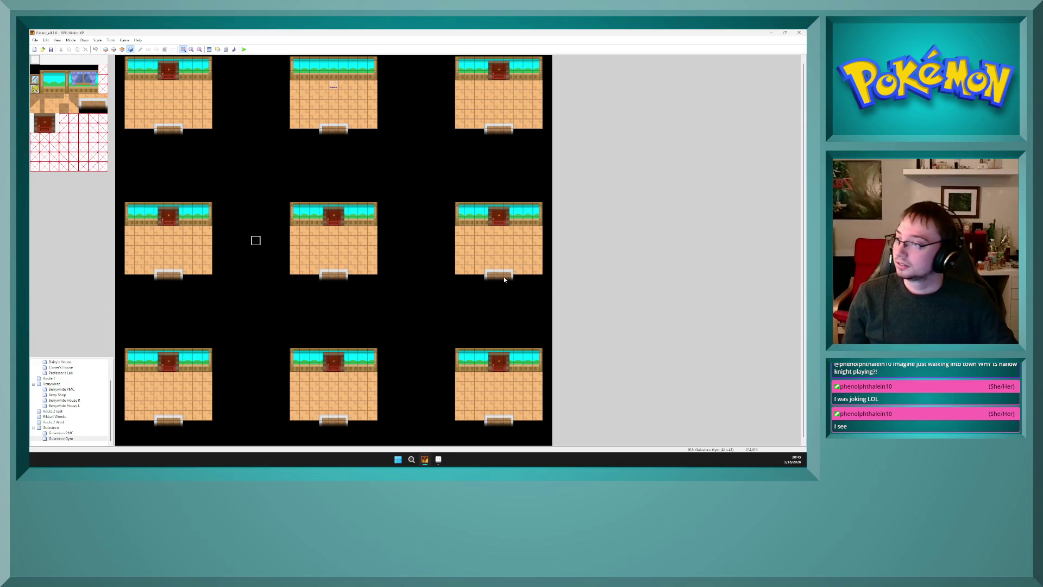
pyautogui.click(421, 162)
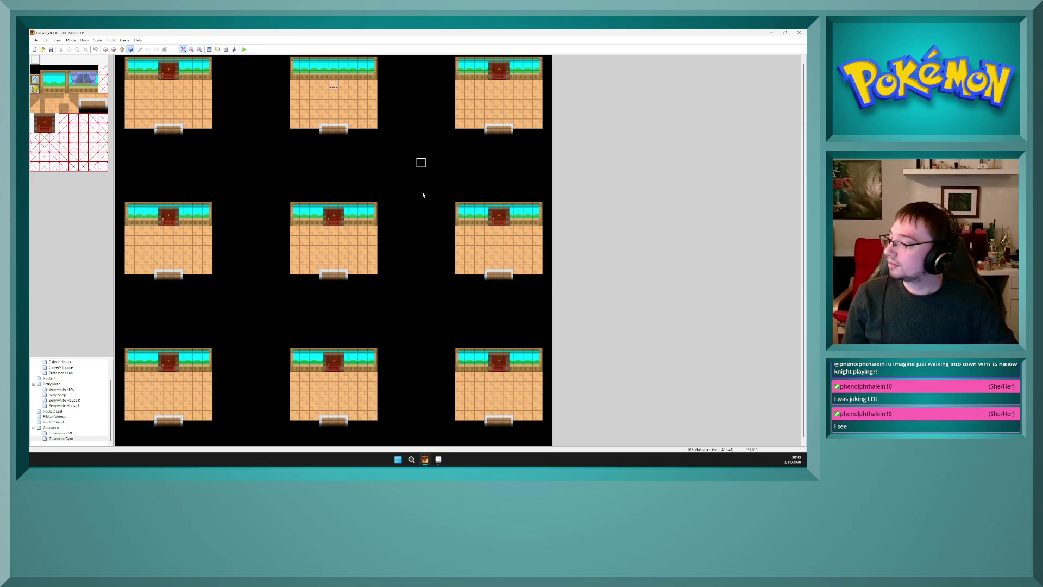
pyautogui.click(419, 319)
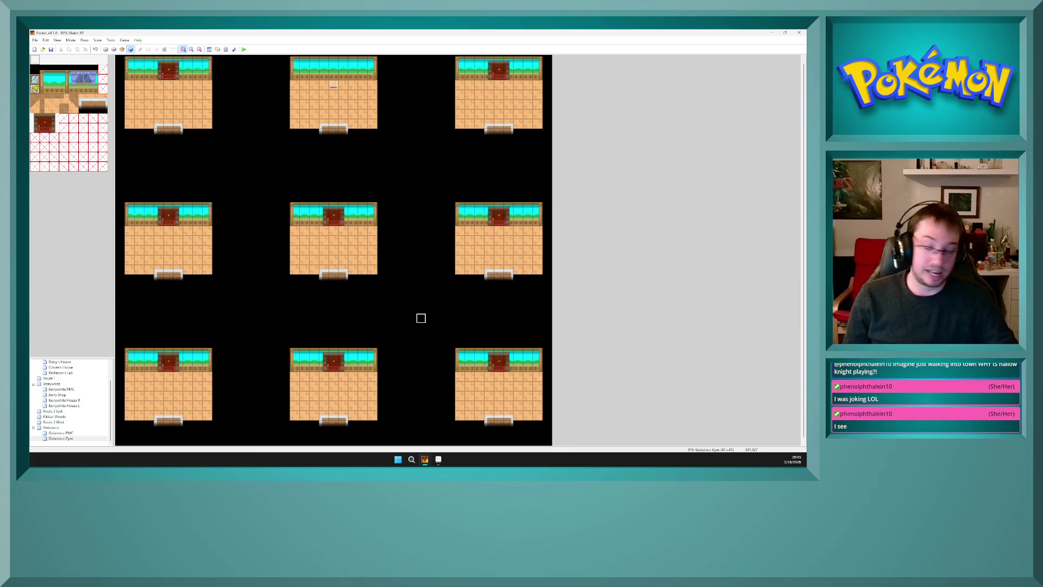
# - Open Gulasteco's map properties and its BGM list, then close both without changes
pyautogui.doubleClick(52, 428)
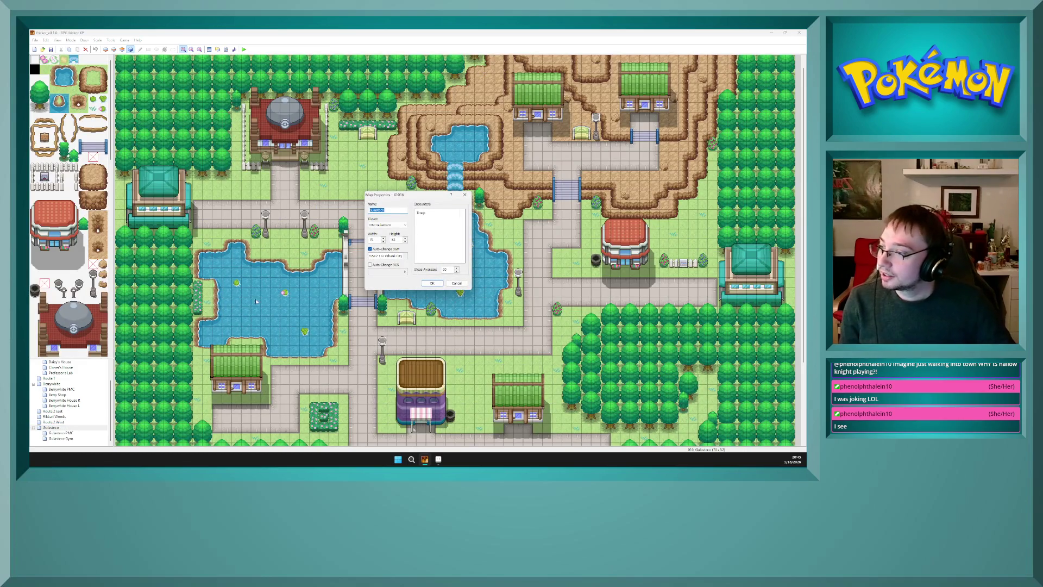
pyautogui.click(402, 256)
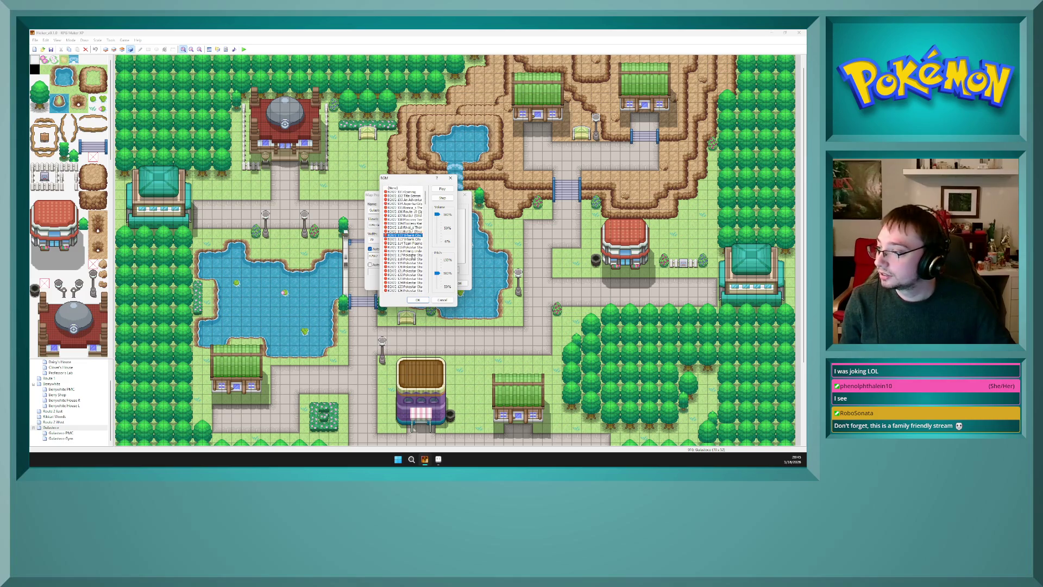
pyautogui.click(442, 300)
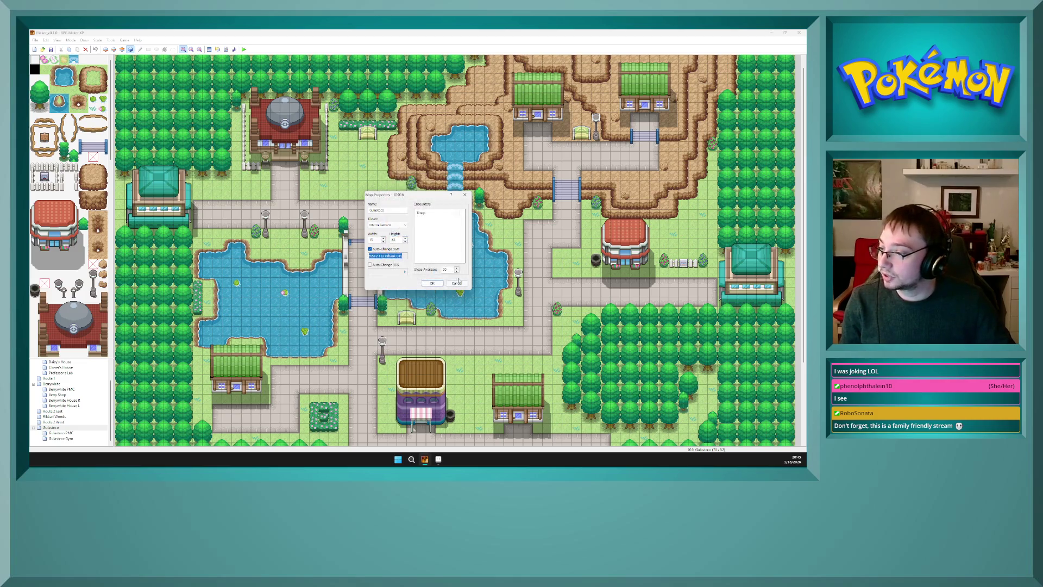
pyautogui.click(457, 283)
pyautogui.moveTo(424, 459)
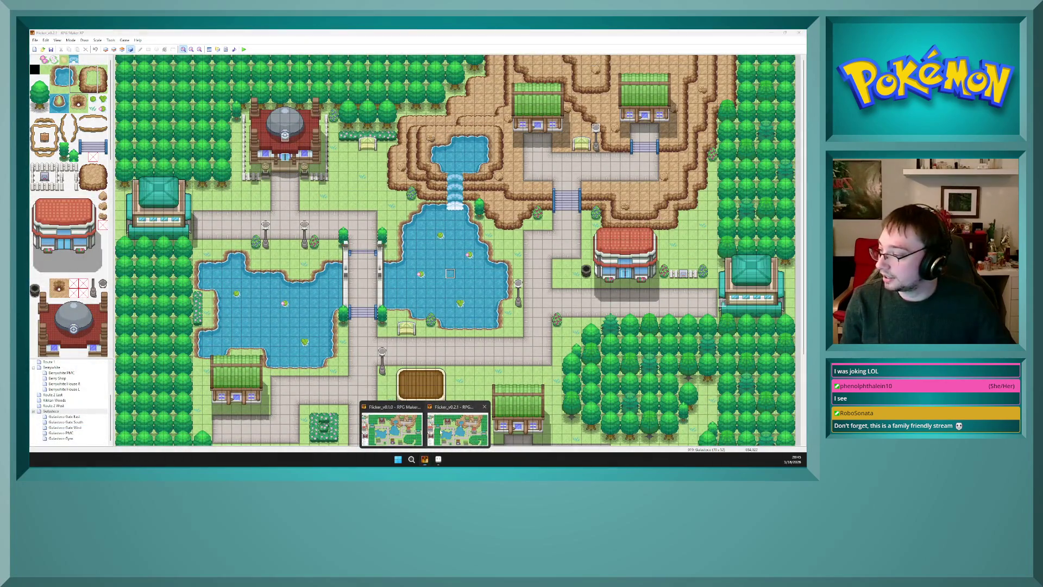
# - Set Gulasteco's auto-change BGM to 024 Gulasteco and confirm the map properties
pyautogui.click(441, 432)
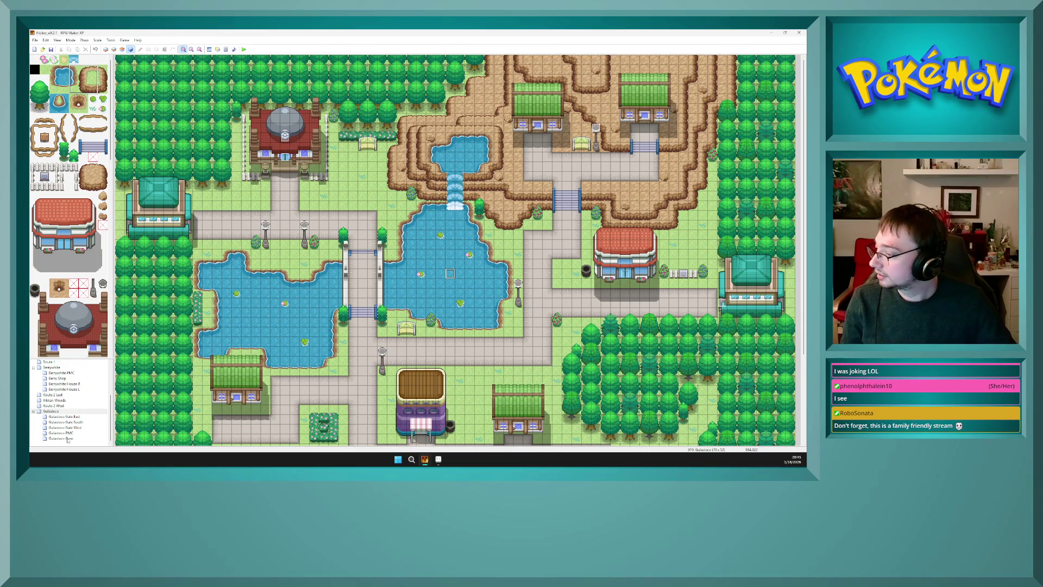
pyautogui.doubleClick(55, 412)
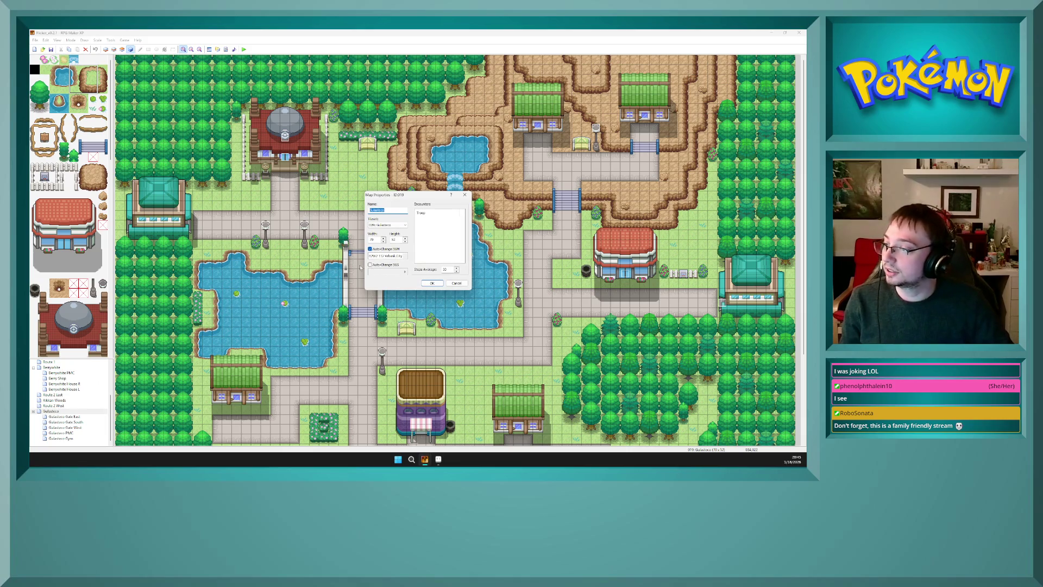
pyautogui.click(405, 256)
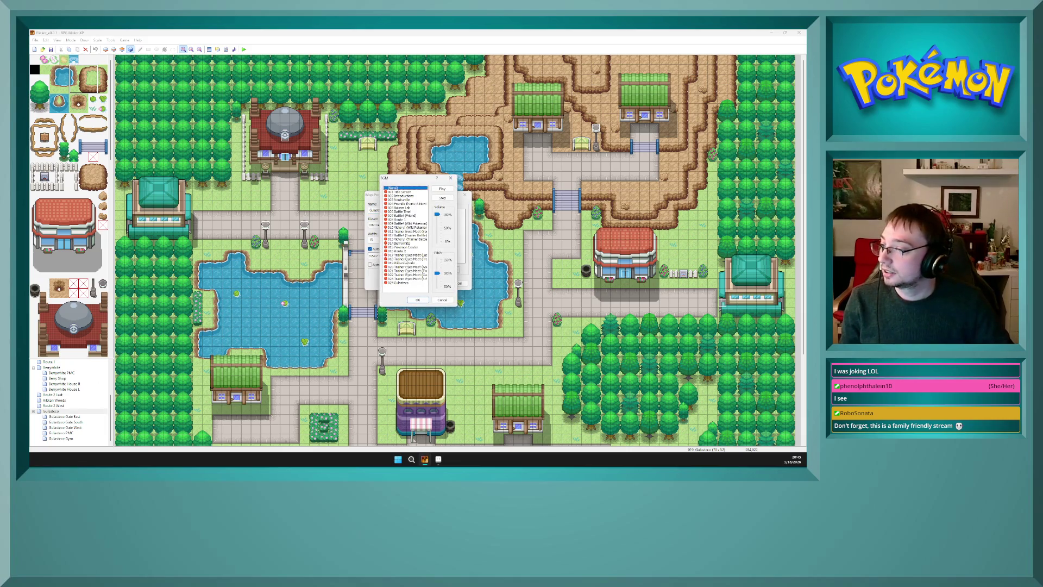
pyautogui.click(405, 282)
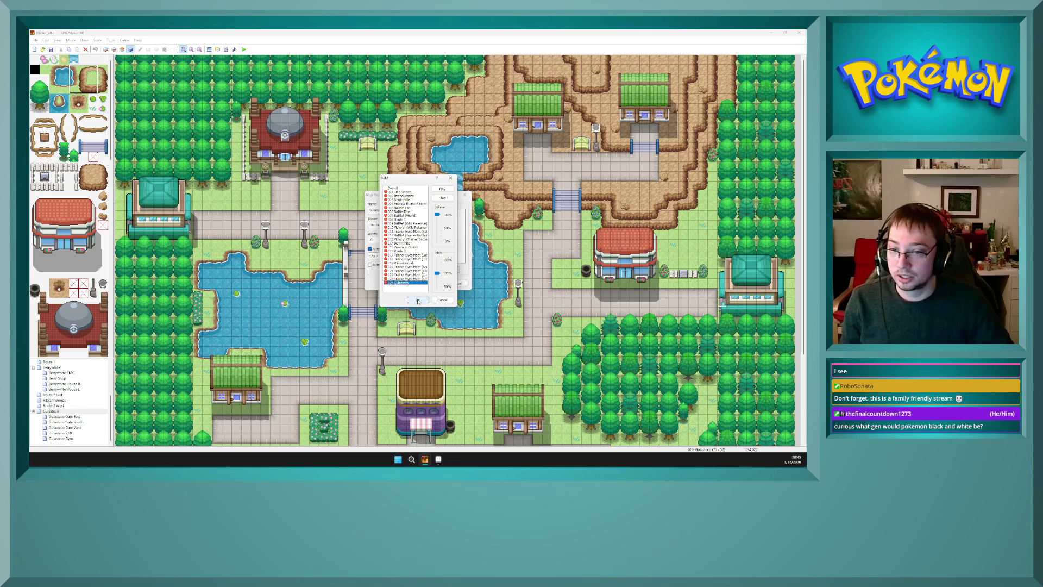
pyautogui.click(418, 300)
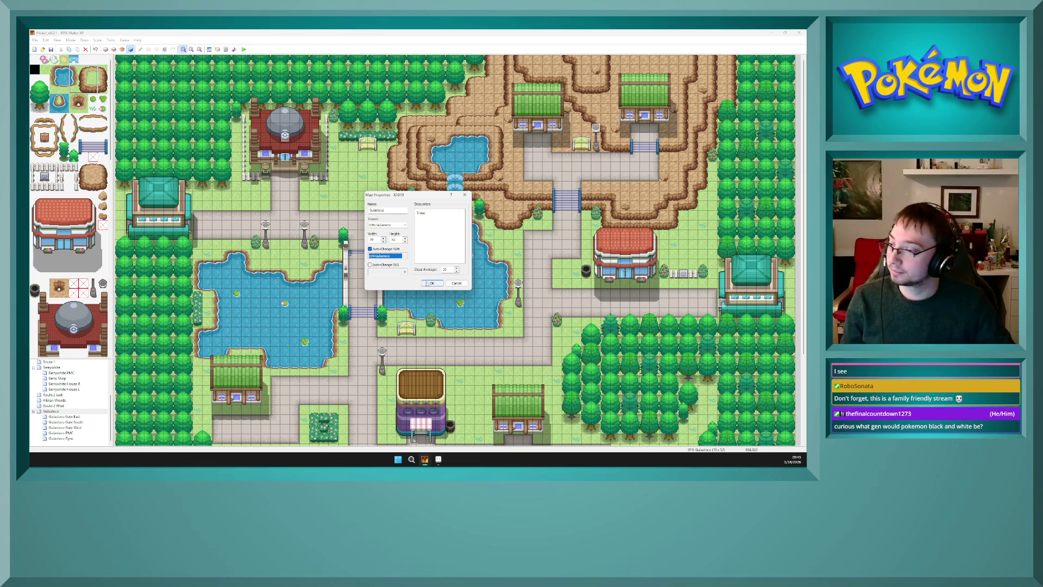
pyautogui.click(428, 284)
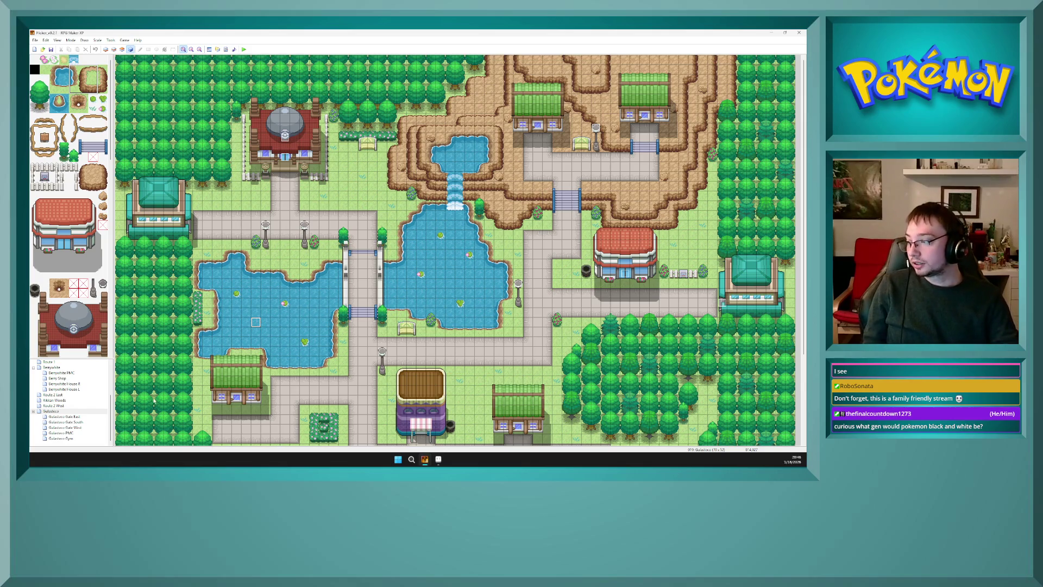
# - Visit Gulasteco Gate East, then return to Gulasteco and open its map properties
pyautogui.click(72, 416)
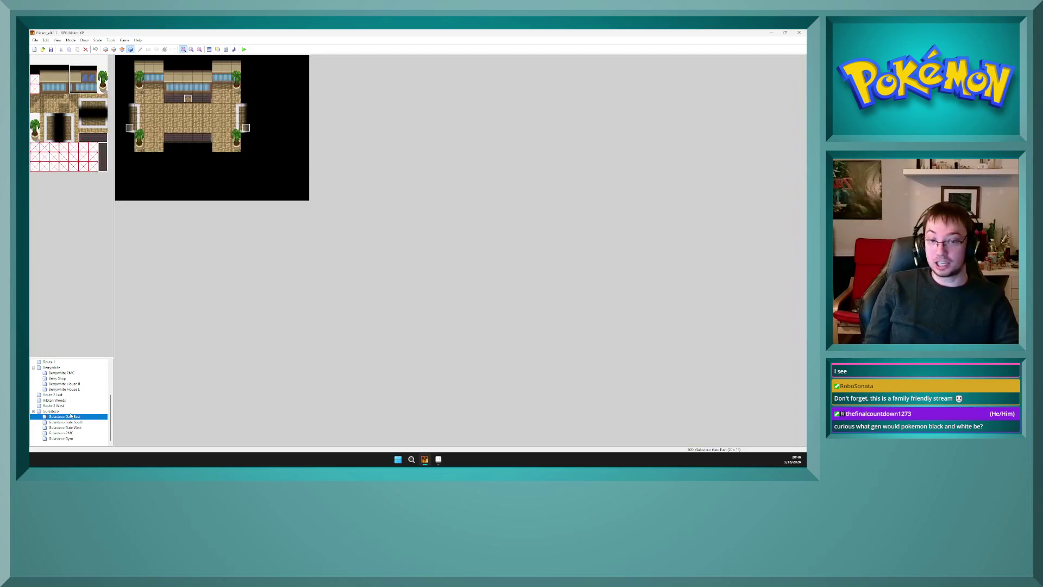
pyautogui.click(69, 411)
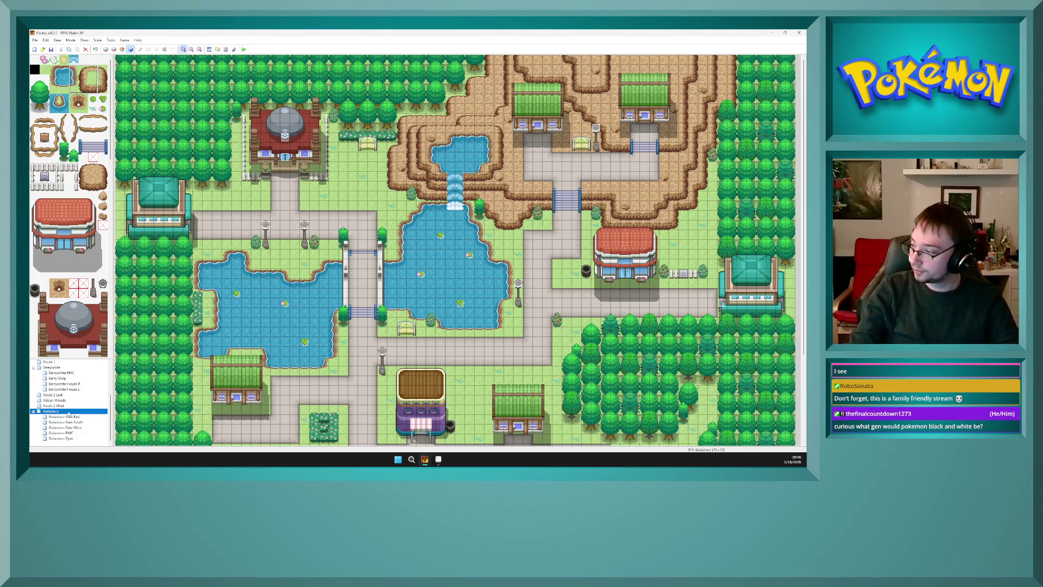
pyautogui.doubleClick(69, 413)
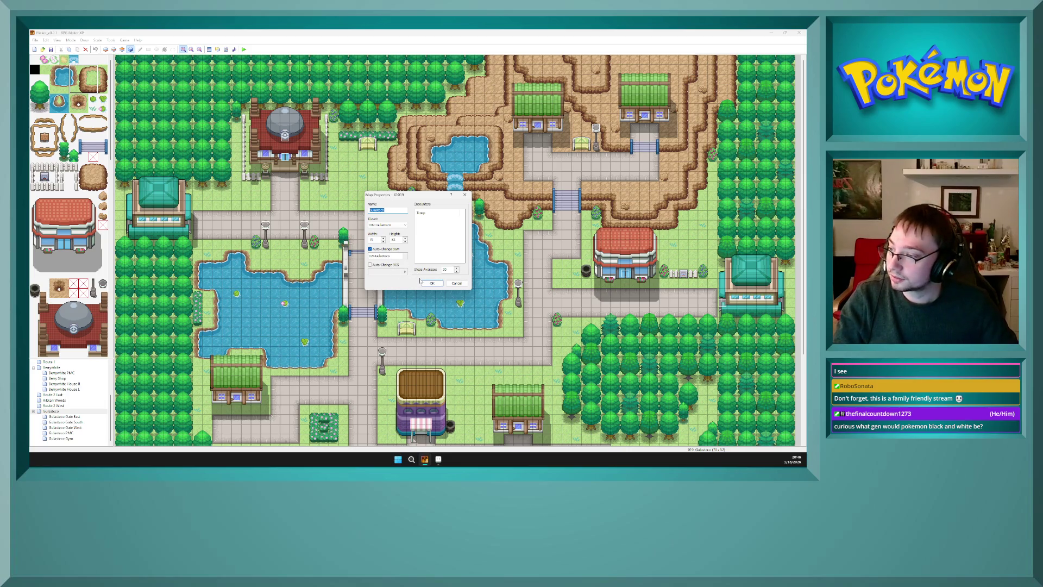
# - Confirm the Gulasteco map properties with OK
pyautogui.click(432, 283)
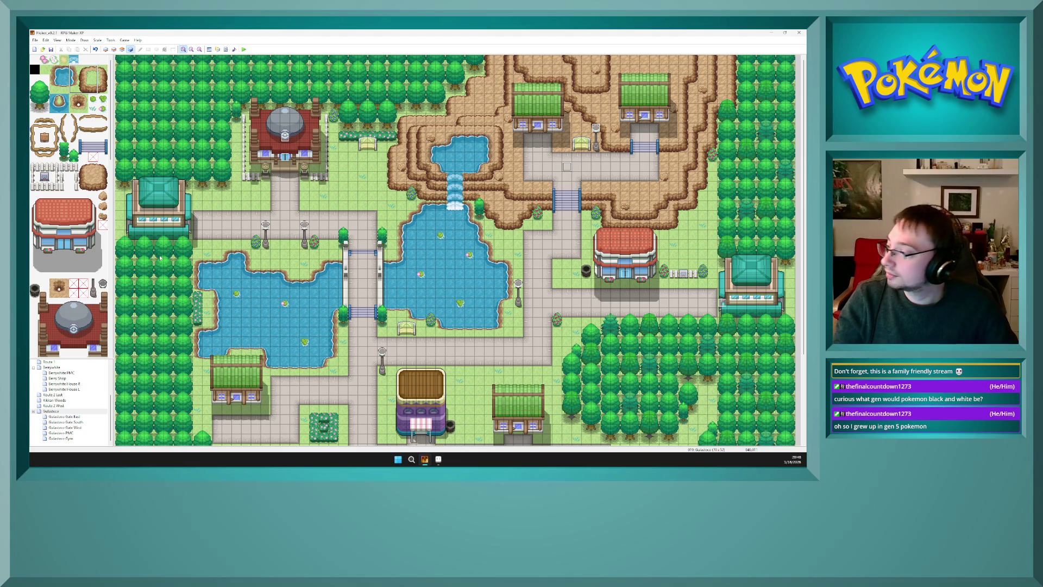
pyautogui.click(77, 313)
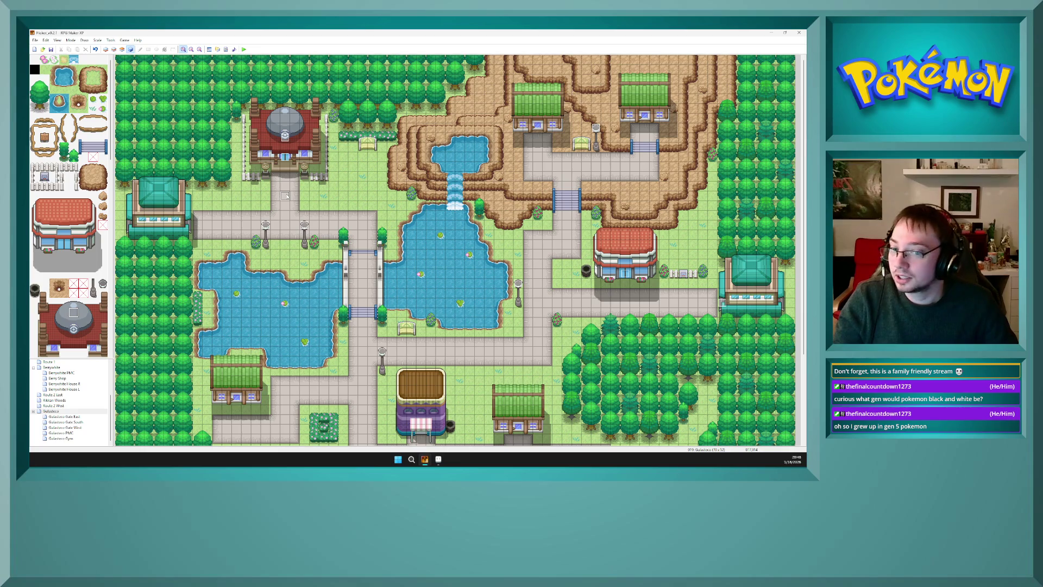
pyautogui.doubleClick(73, 411)
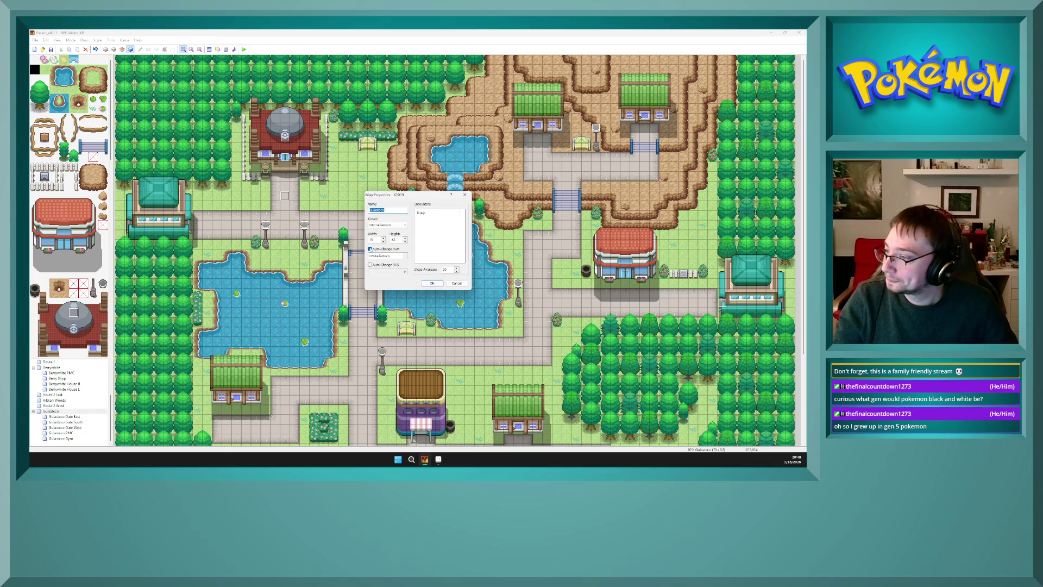
pyautogui.click(432, 283)
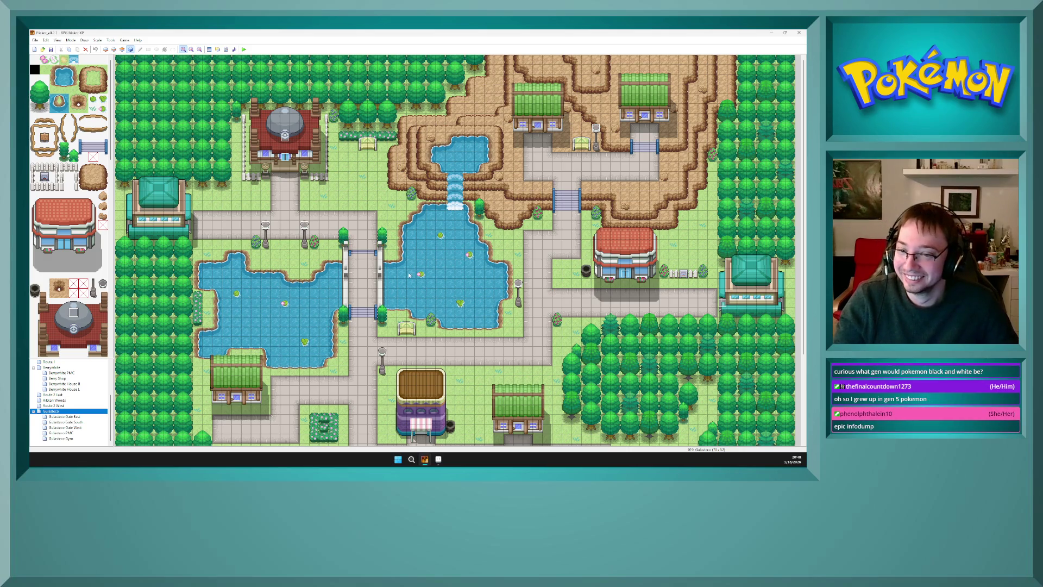
pyautogui.doubleClick(53, 405)
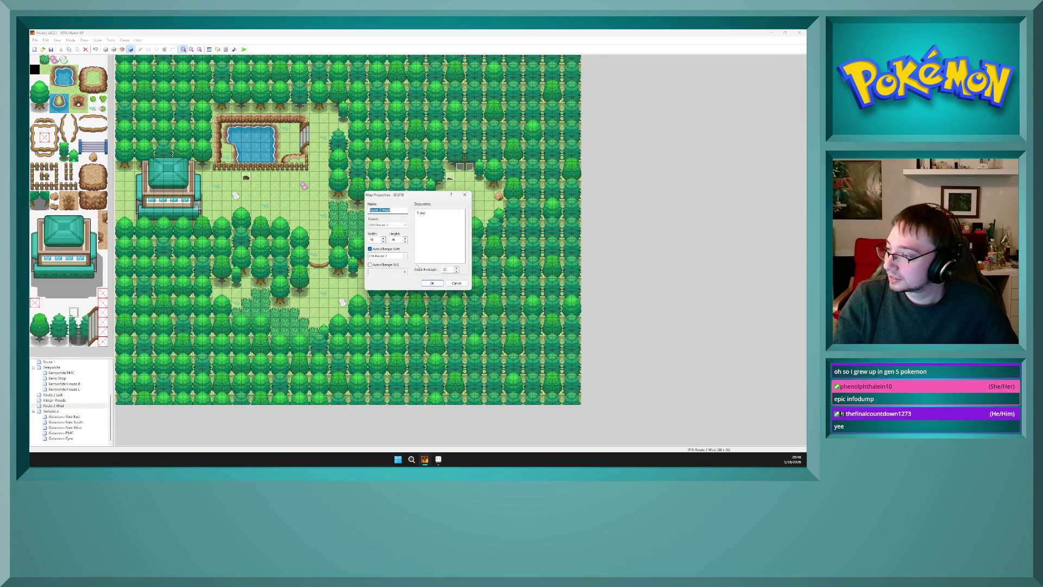
pyautogui.press('Escape')
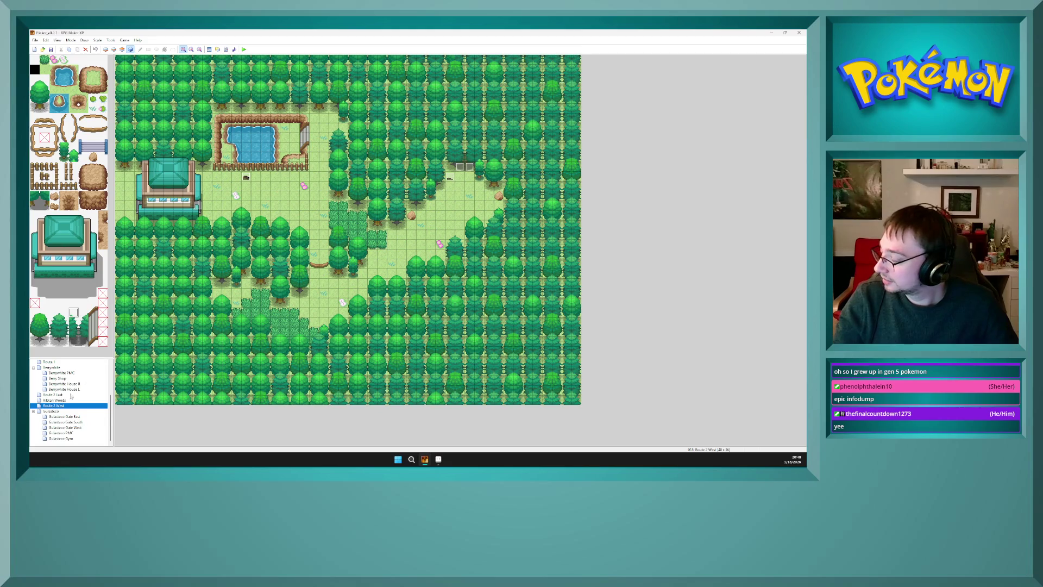
pyautogui.click(54, 394)
pyautogui.click(55, 399)
pyautogui.click(66, 411)
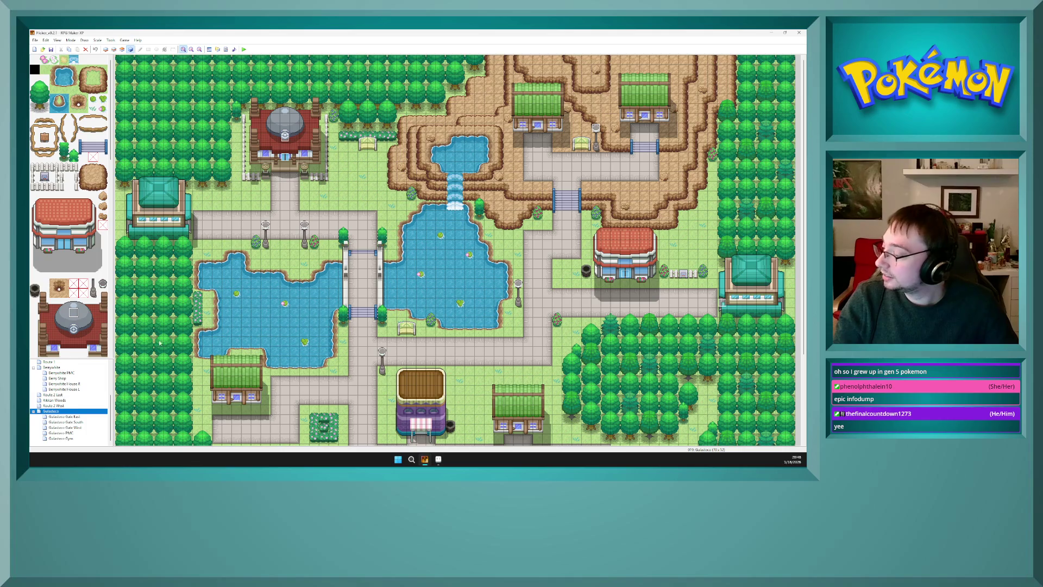
# - Select the Gulasteco Gym interior map in the map tree
pyautogui.click(72, 439)
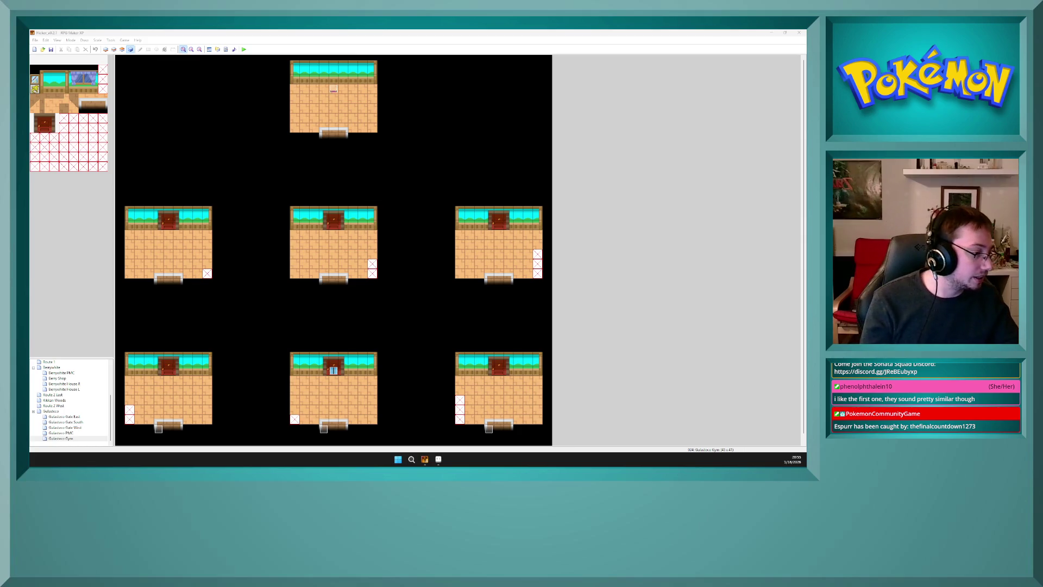
# - Paste the copied door event onto the bottom-left room's door tile
pyautogui.hotkey('alt', 'Tab')
pyautogui.hotkey('alt', 'Tab')
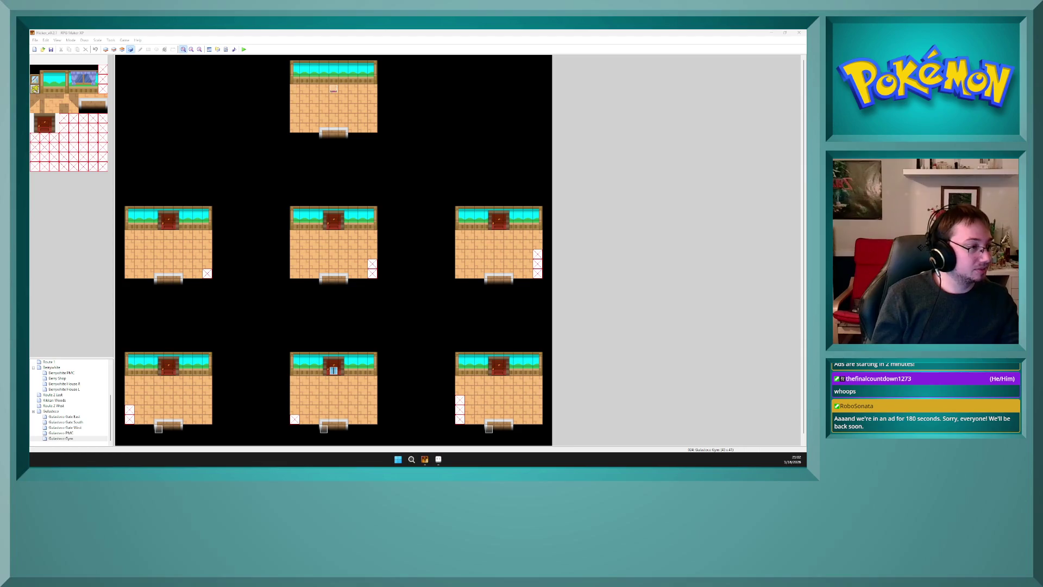
pyautogui.click(168, 370)
pyautogui.hotkey('ctrl', 'v')
# - Move the door event's Transfer Player out of its conditional branch and delete the branch
pyautogui.doubleClick(169, 371)
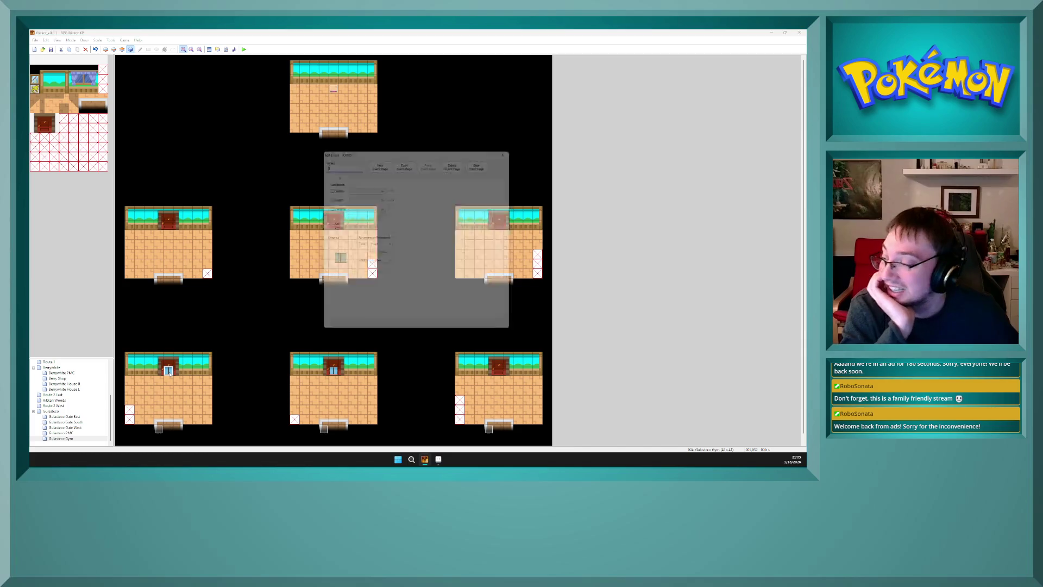
pyautogui.scroll(-5, 463, 292)
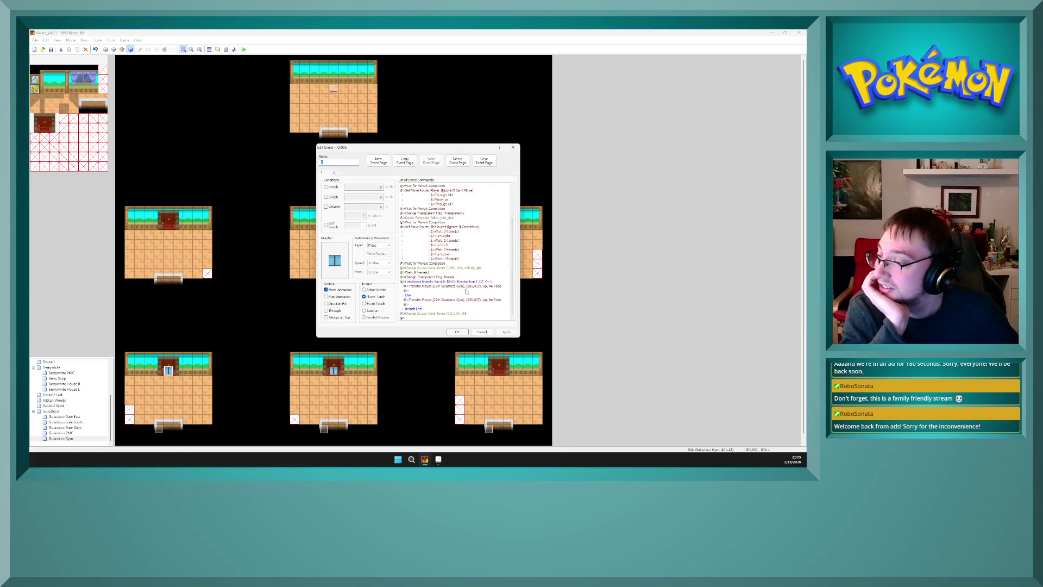
pyautogui.click(493, 282)
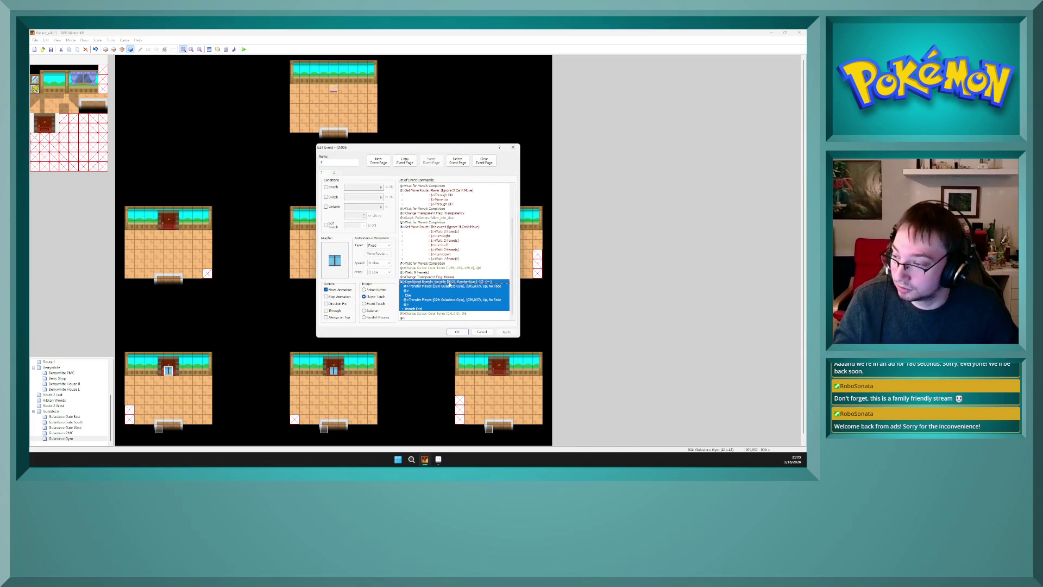
pyautogui.click(451, 286)
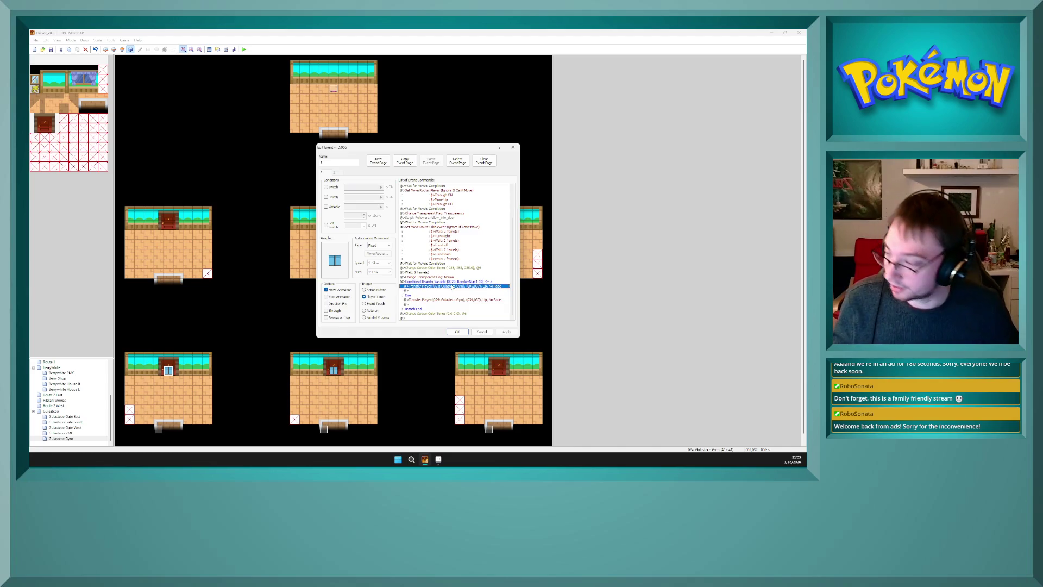
pyautogui.hotkey('ctrl', 'x')
pyautogui.click(459, 304)
pyautogui.hotkey('ctrl', 'v')
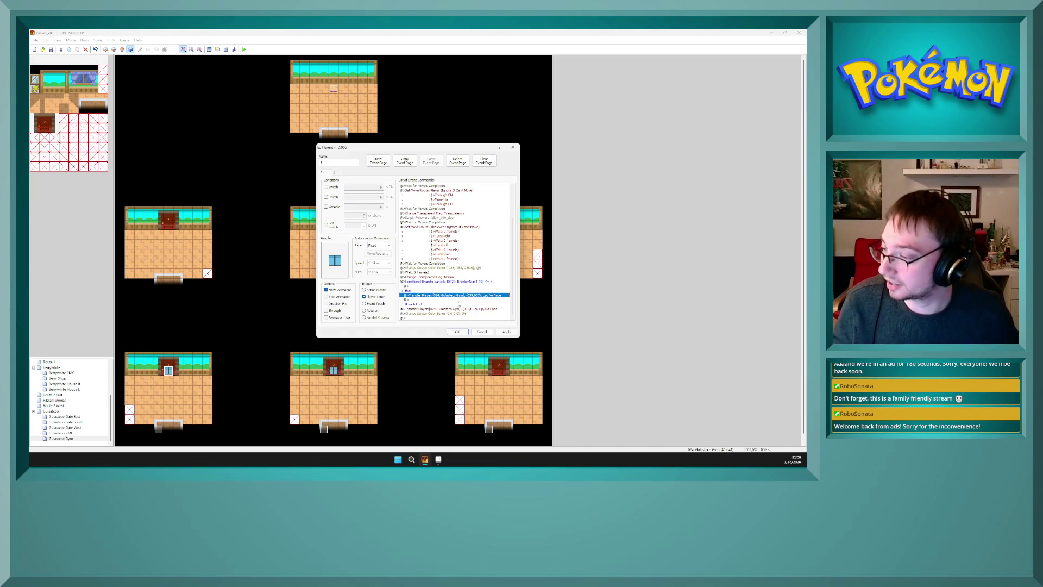
pyautogui.click(466, 282)
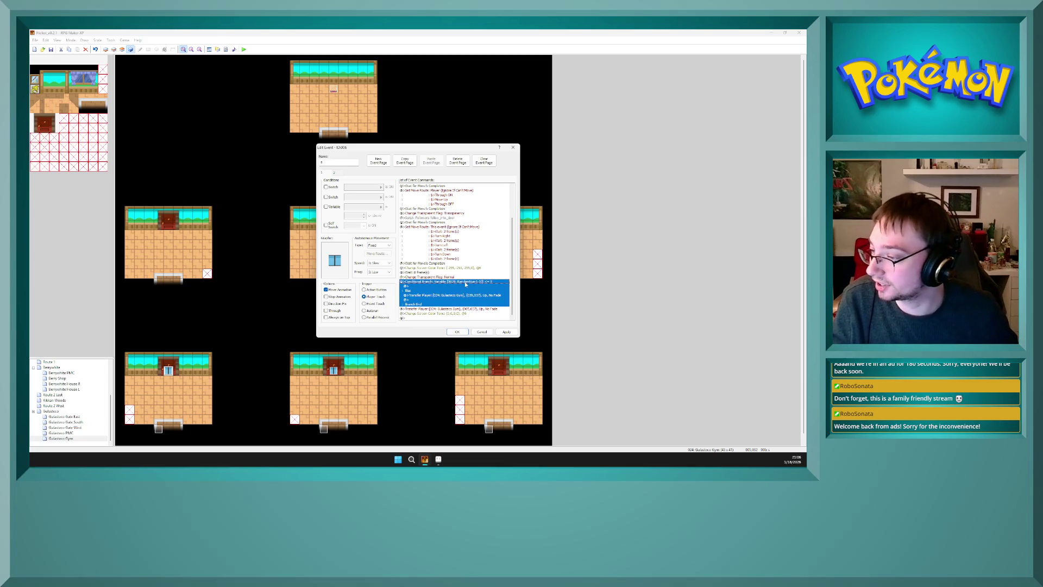
pyautogui.press('Delete')
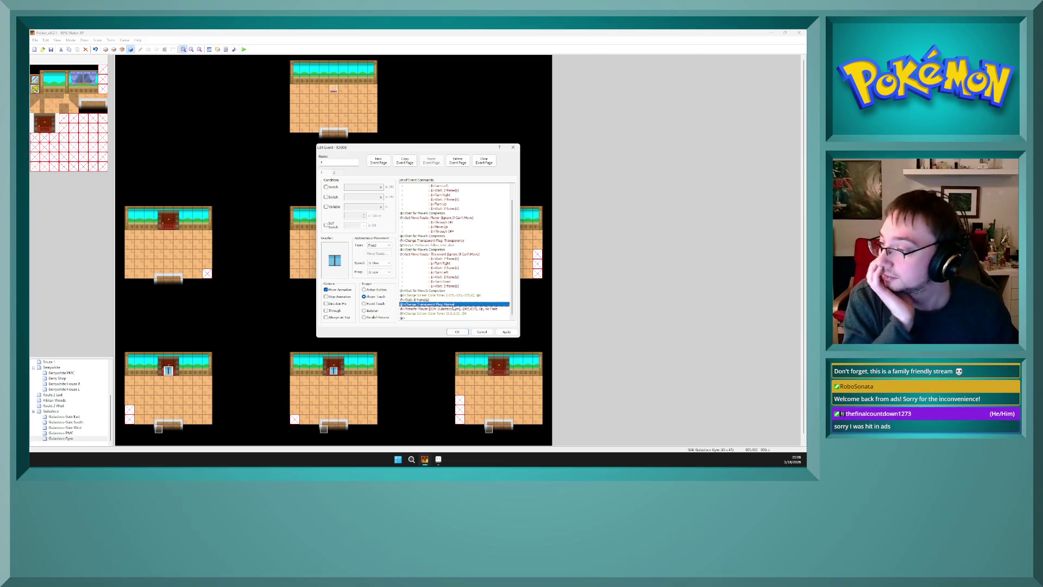
# - Insert a new command above the standalone Transfer Player line
pyautogui.click(453, 308)
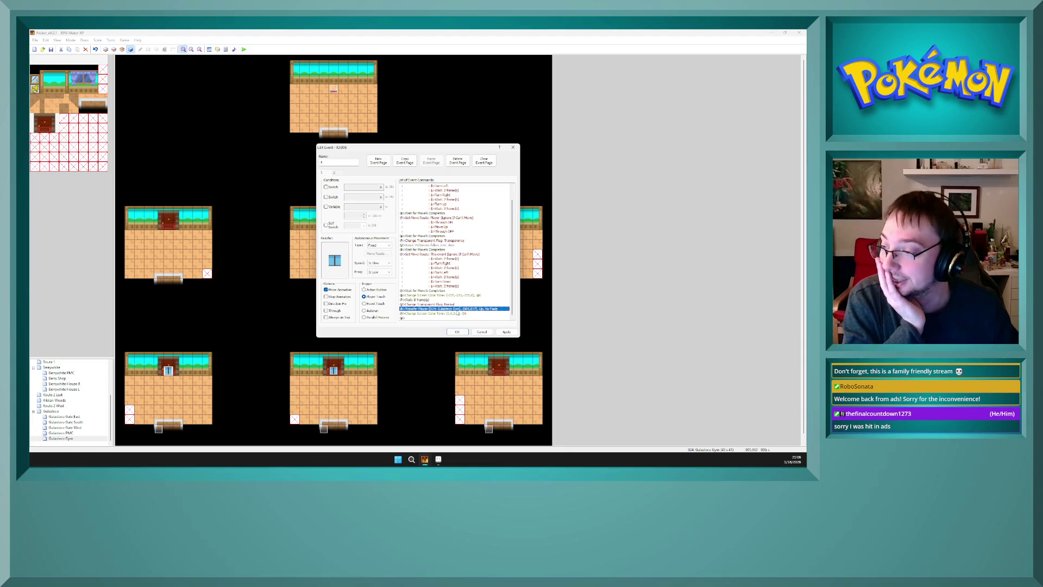
pyautogui.rightClick(456, 312)
pyautogui.click(454, 312)
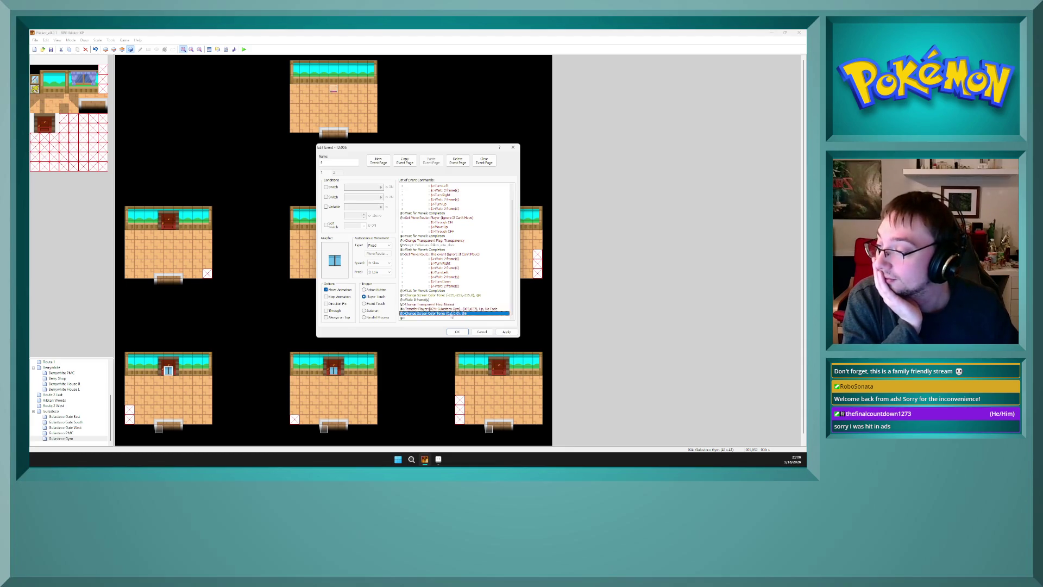
pyautogui.rightClick(452, 311)
pyautogui.click(467, 314)
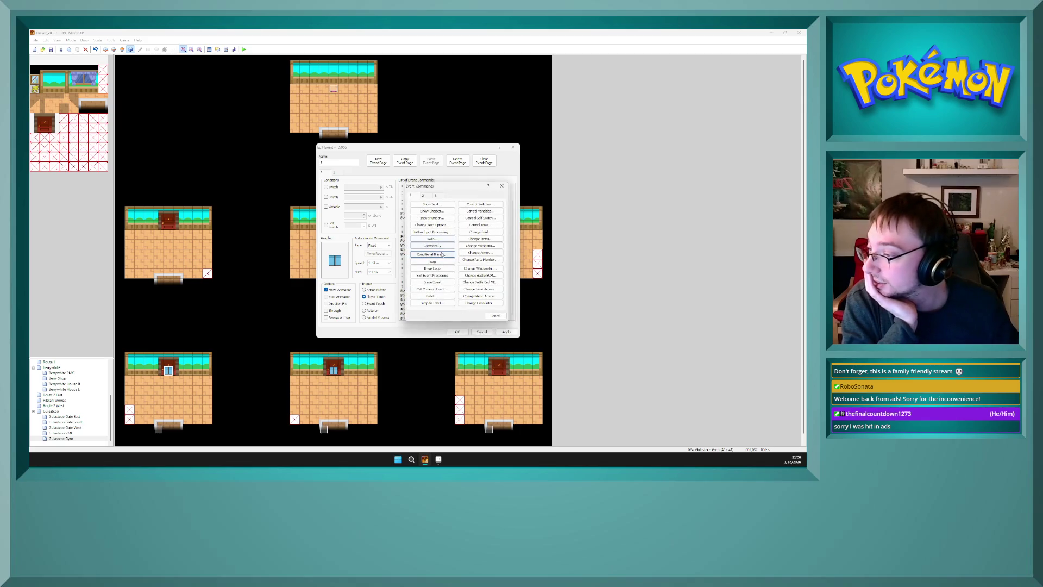
# - Add a conditional branch on variable 0007 Starter choice
pyautogui.click(442, 254)
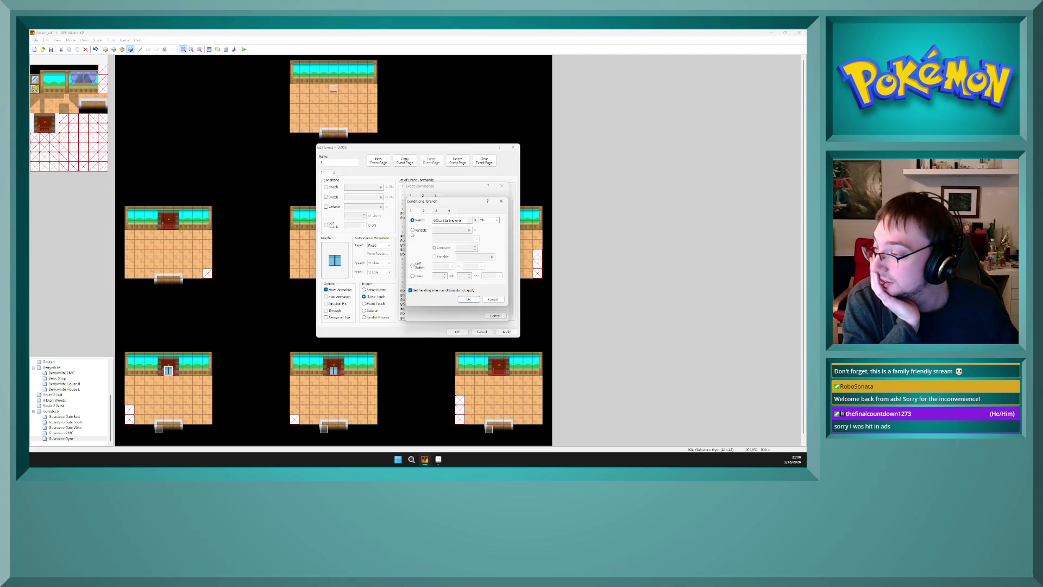
pyautogui.click(412, 230)
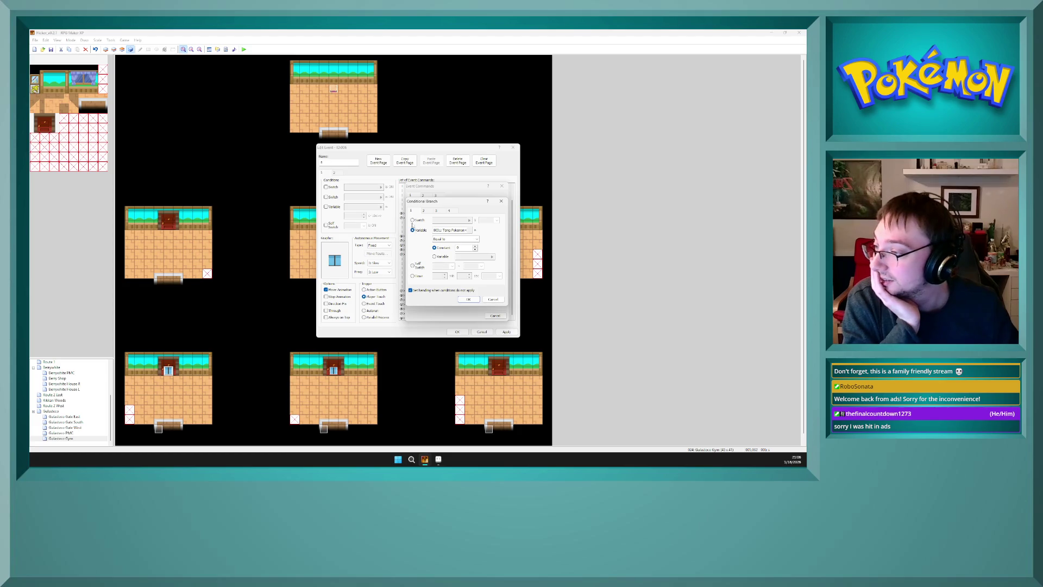
pyautogui.click(412, 220)
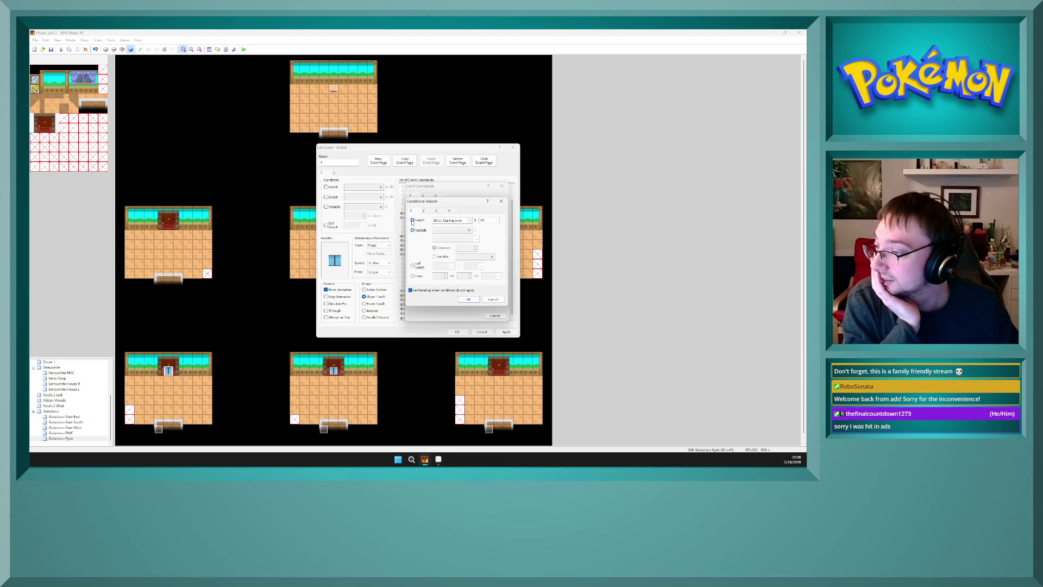
pyautogui.click(429, 230)
pyautogui.click(469, 230)
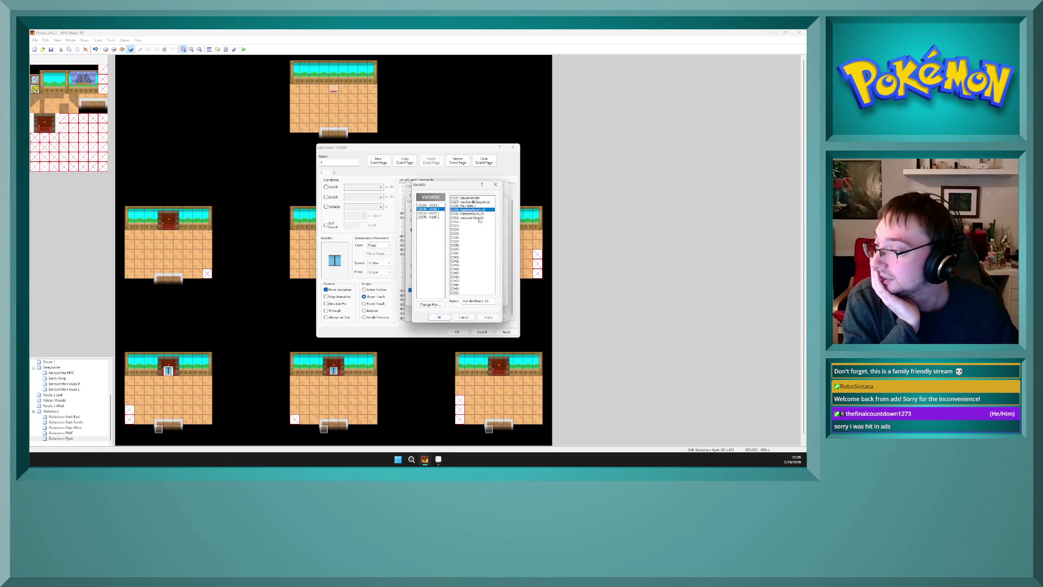
pyautogui.click(437, 213)
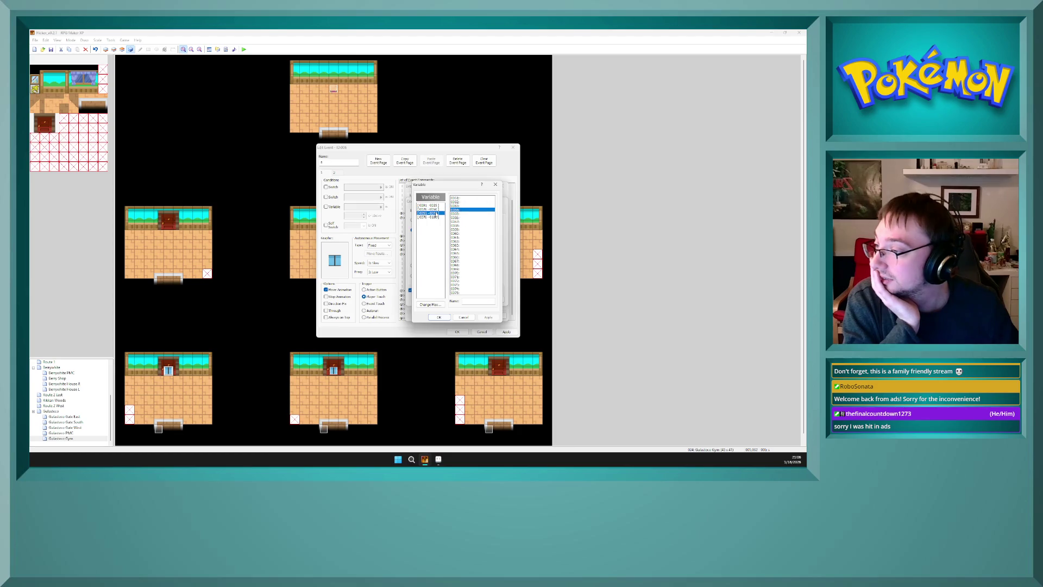
pyautogui.click(438, 206)
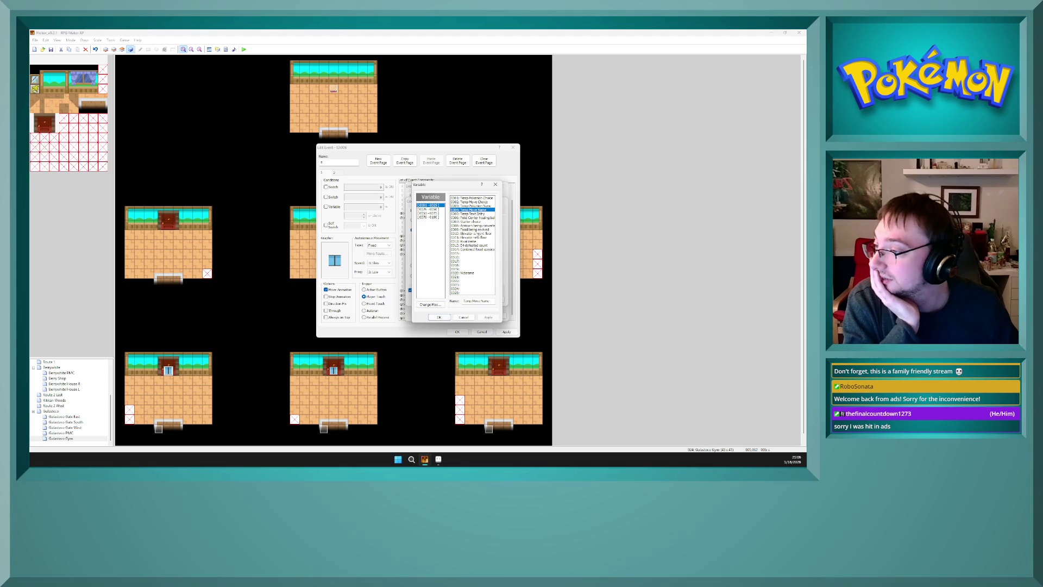
pyautogui.click(470, 221)
pyautogui.click(438, 317)
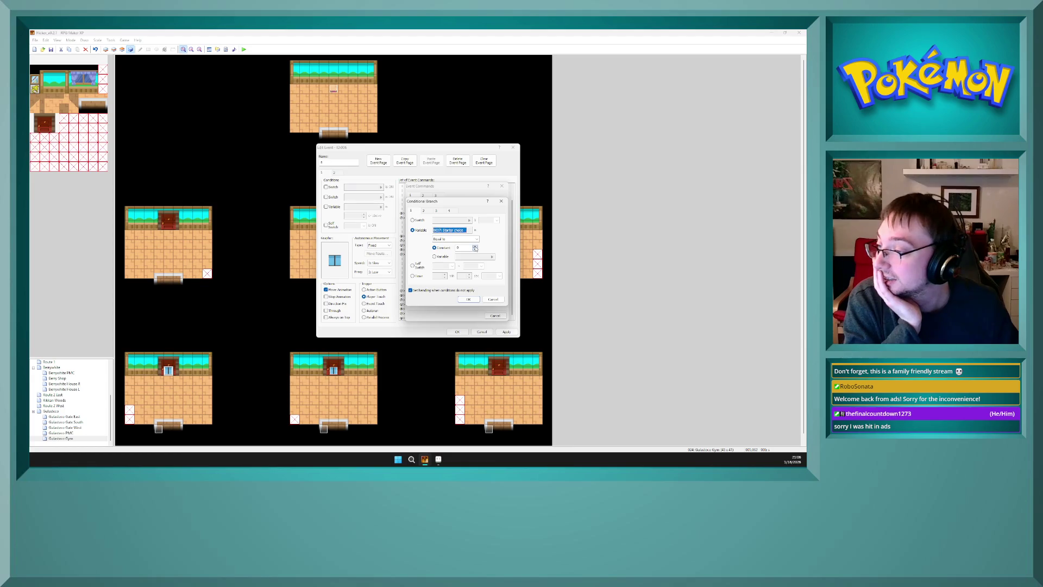
pyautogui.click(468, 300)
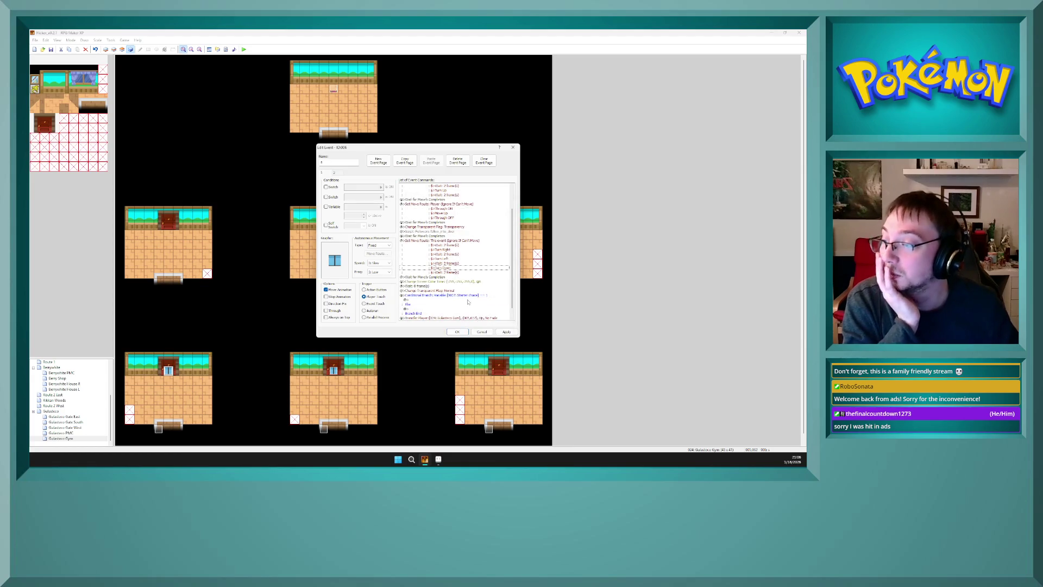
# - Remove the else handling from the new conditional branch
pyautogui.click(456, 292)
pyautogui.rightClick(455, 292)
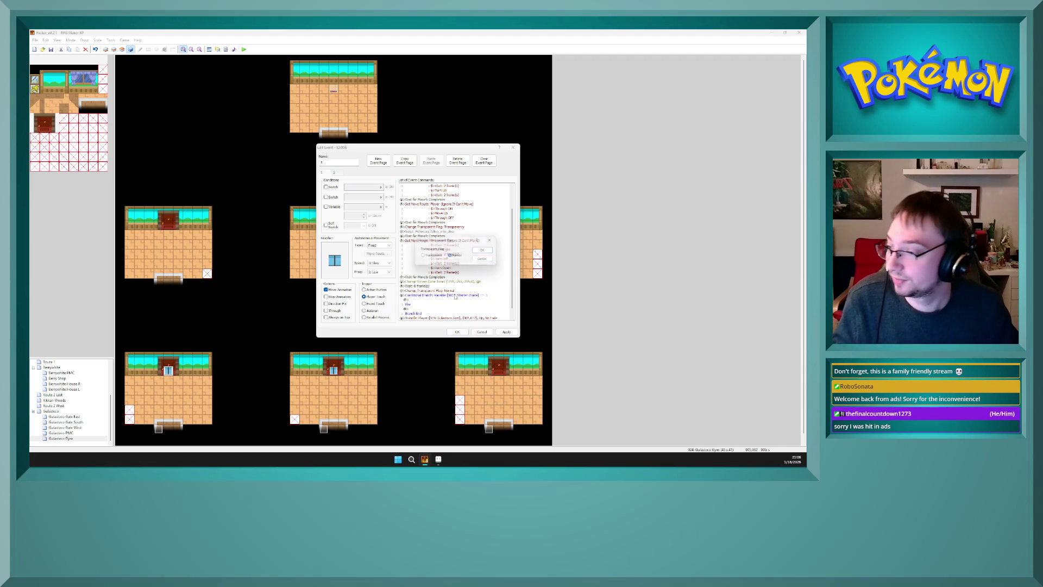
pyautogui.press('Escape')
pyautogui.click(461, 295)
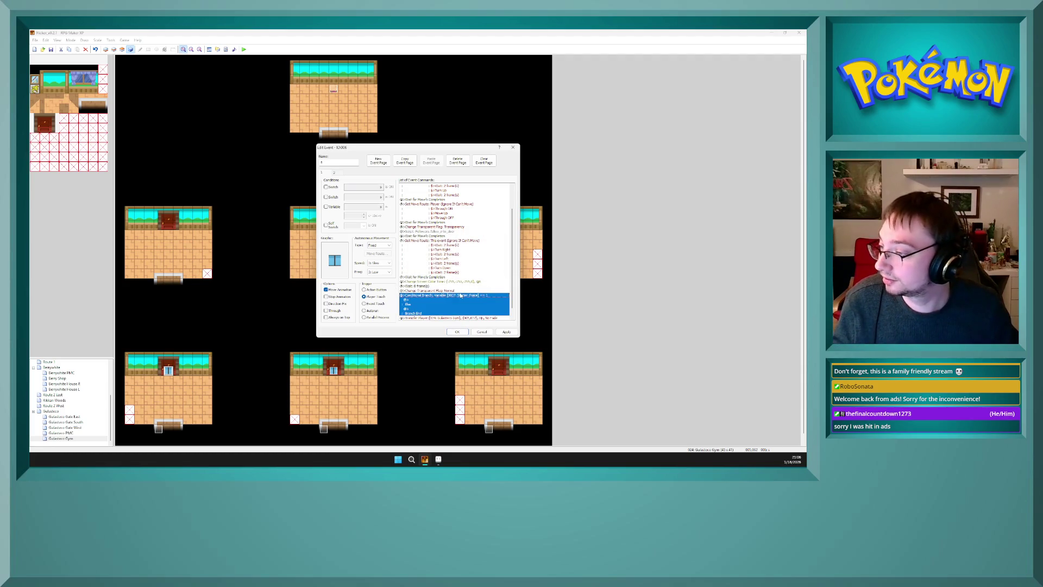
pyautogui.doubleClick(471, 302)
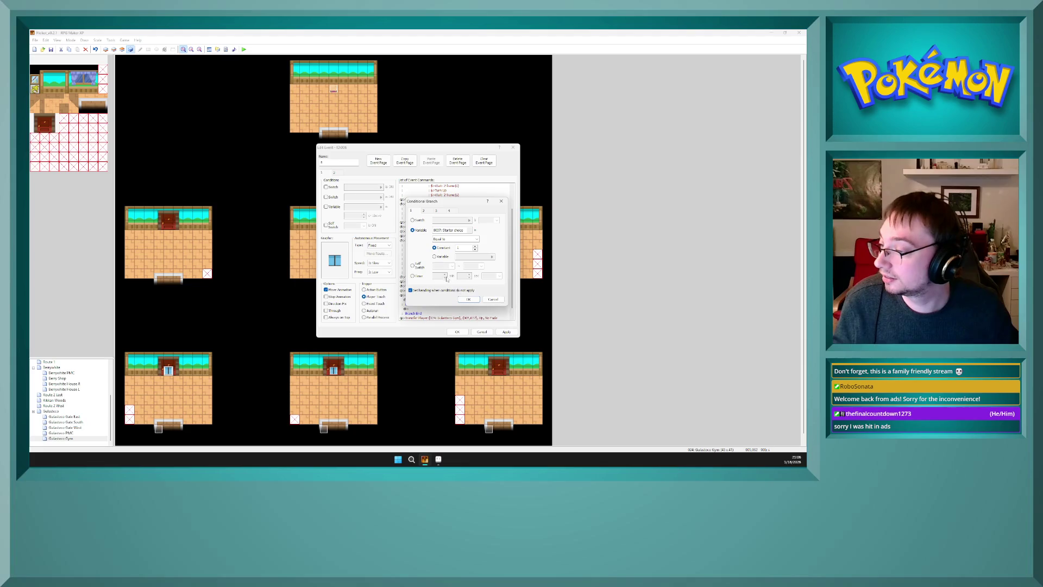
pyautogui.click(417, 291)
pyautogui.click(467, 300)
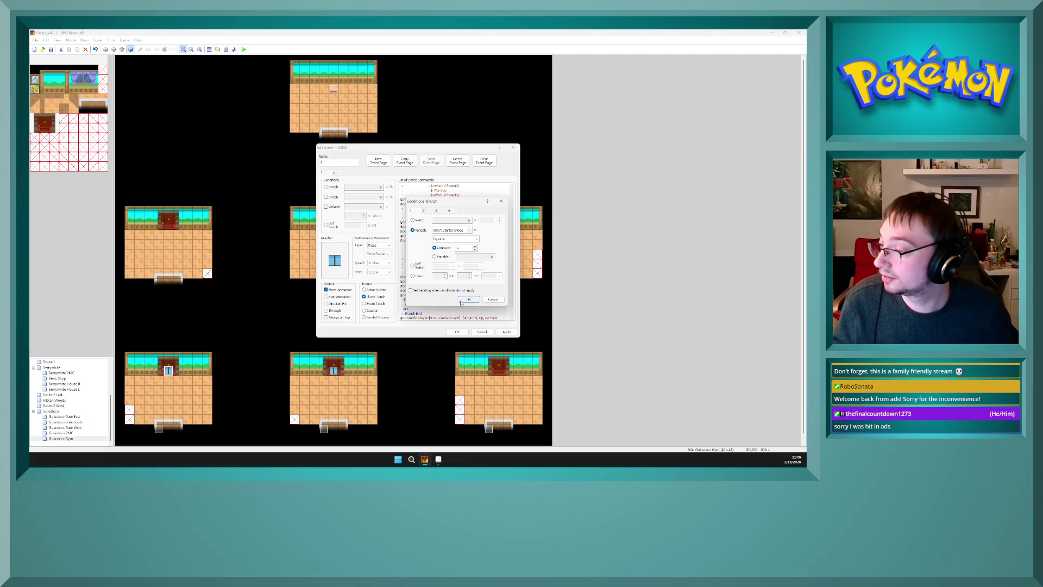
# - Move Transfer Player inside the conditional branch and apply the event changes
pyautogui.press('Up')
pyautogui.click(463, 309)
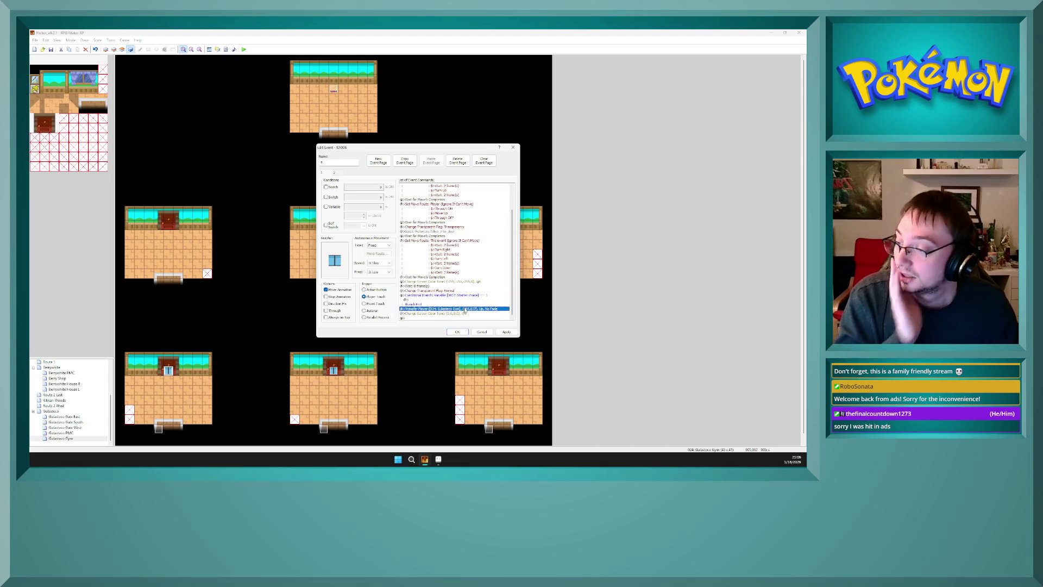
pyautogui.press('Delete')
pyautogui.click(459, 303)
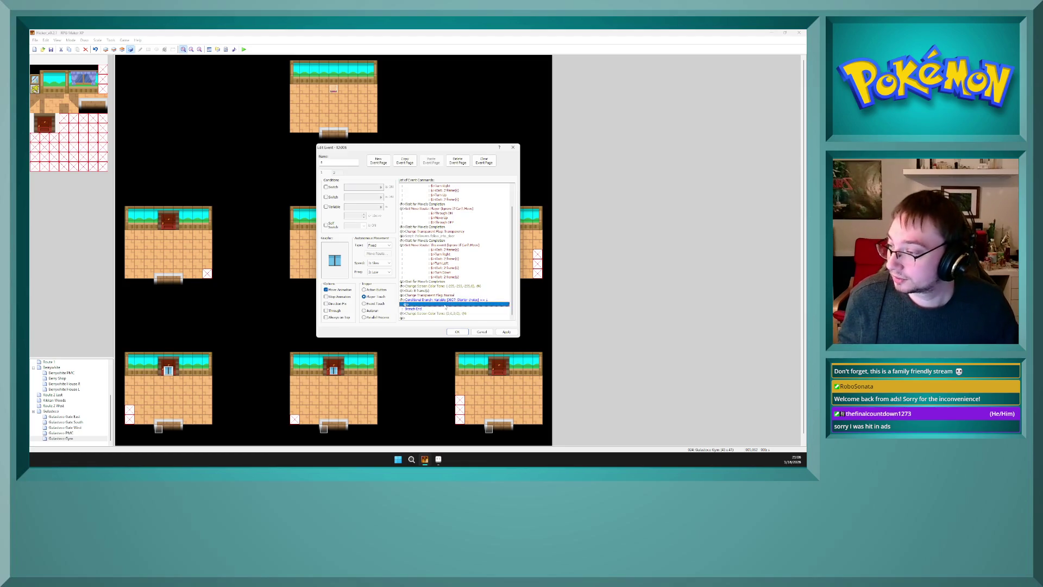
pyautogui.hotkey('ctrl', 'v')
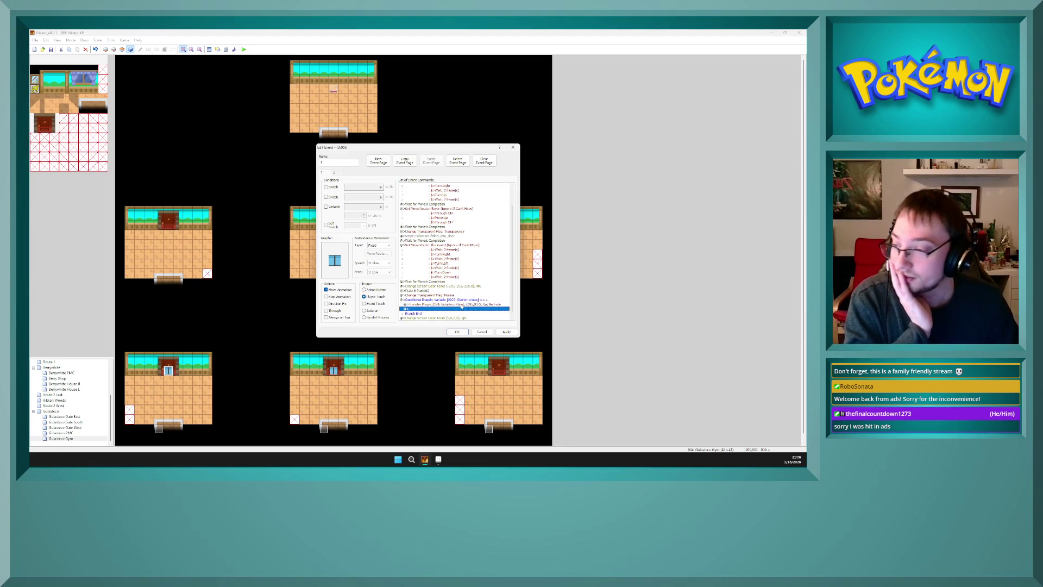
pyautogui.click(506, 332)
# - Close the door event and open the Balsam Lab interior map under Neutraville
pyautogui.click(466, 332)
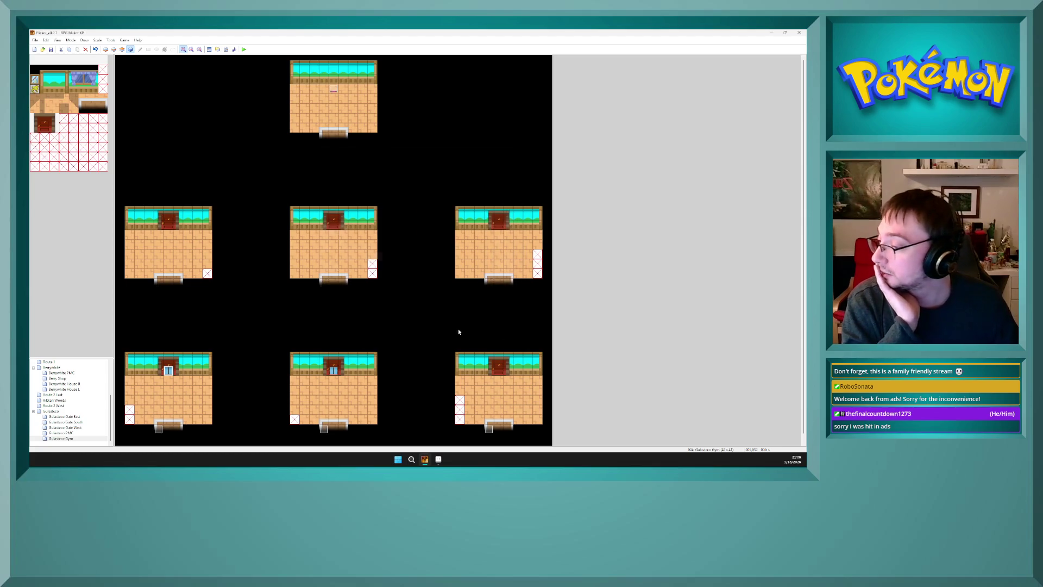
pyautogui.scroll(3, 51, 380)
pyautogui.click(99, 373)
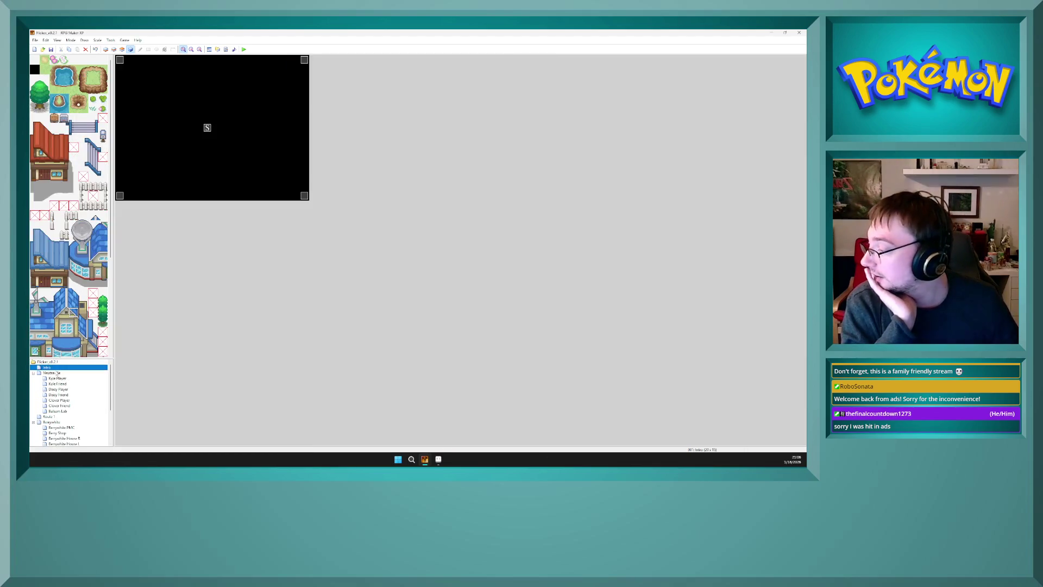
pyautogui.click(67, 412)
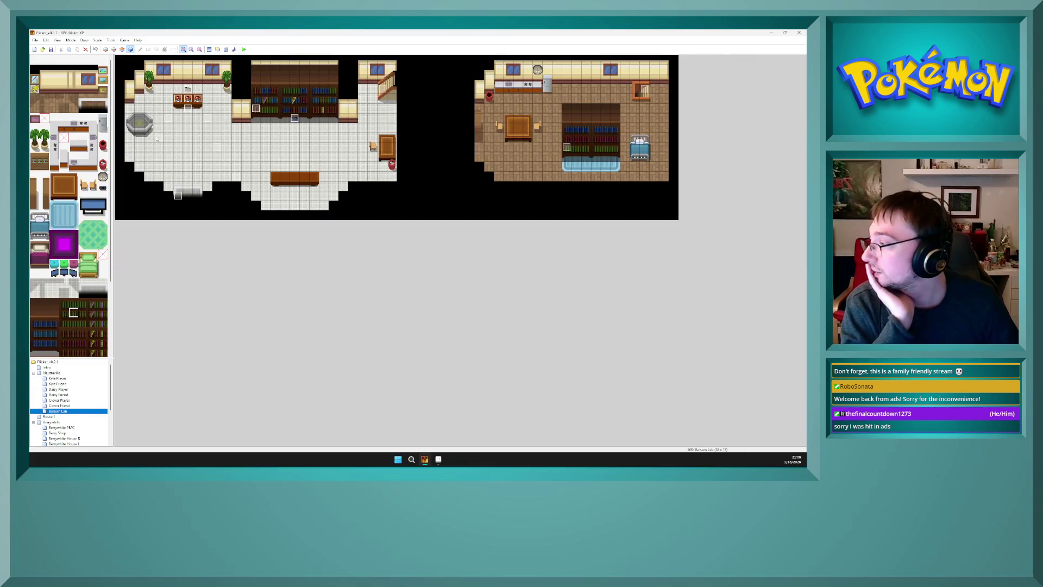
# - Review the chooseCelf, 0070 and 0080 switch commands in Balsam Lab's controlling event
pyautogui.doubleClick(159, 137)
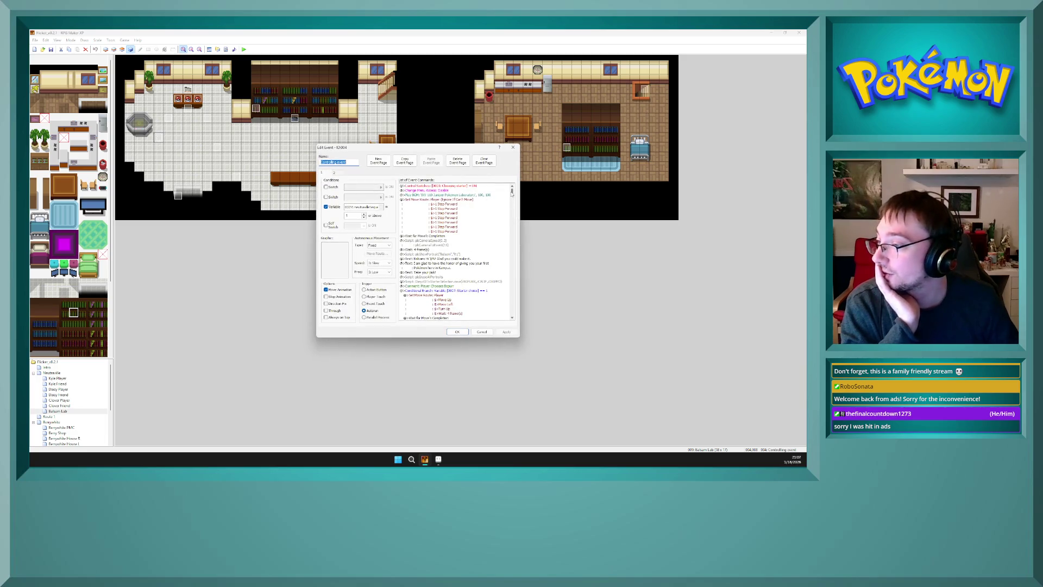
pyautogui.moveTo(511, 193); pyautogui.dragTo(511, 200)
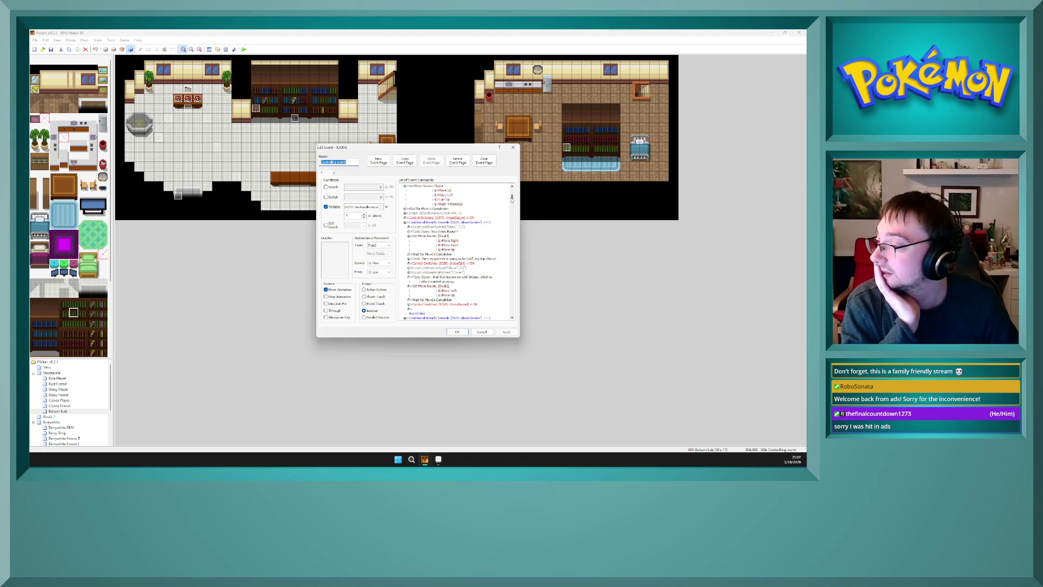
pyautogui.click(461, 263)
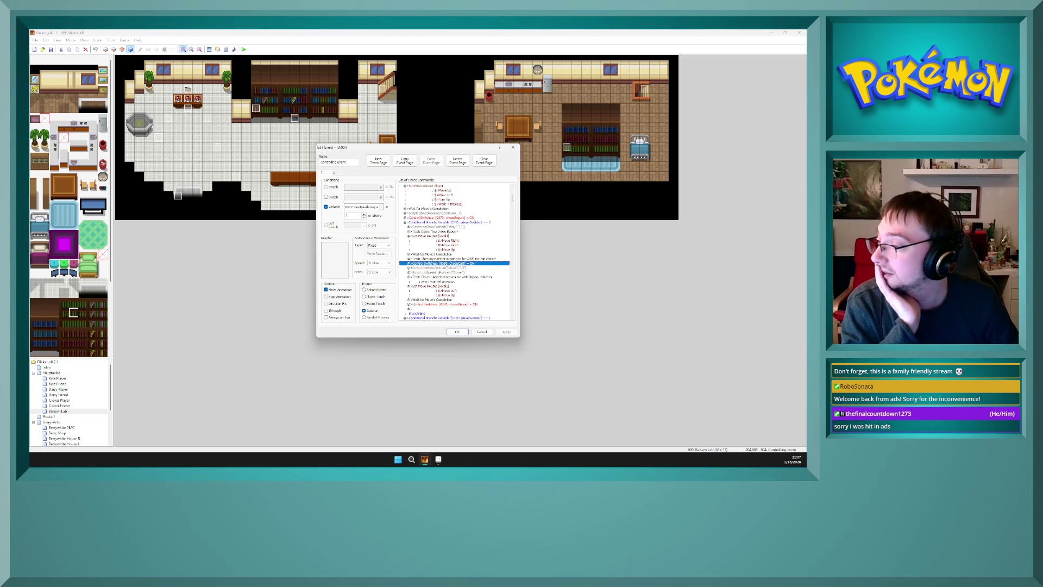
pyautogui.click(451, 218)
pyautogui.click(462, 263)
pyautogui.click(462, 303)
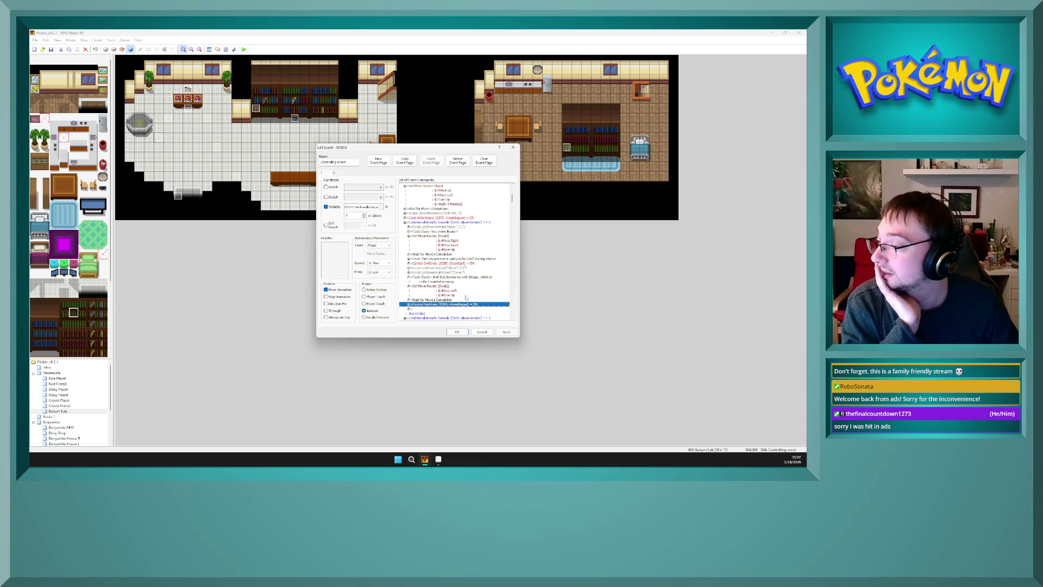
pyautogui.click(470, 264)
pyautogui.click(464, 217)
pyautogui.click(465, 263)
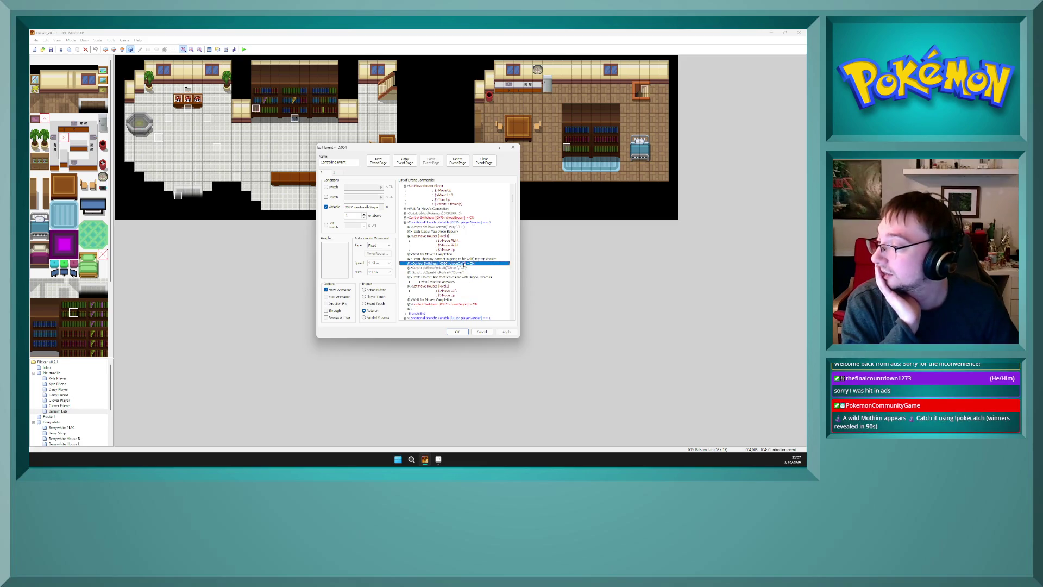
pyautogui.click(462, 305)
pyautogui.scroll(2, 462, 282)
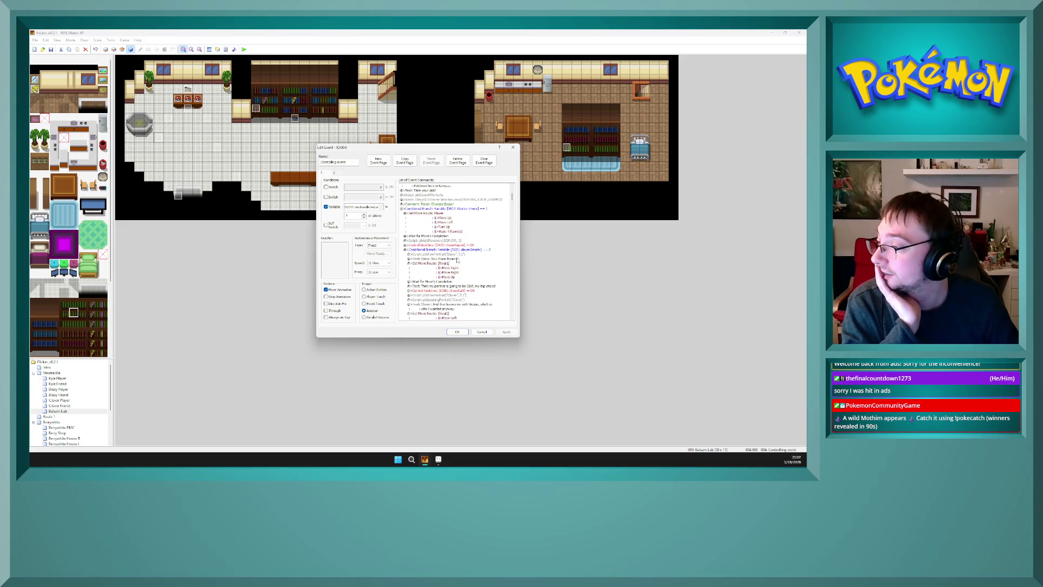
pyautogui.click(456, 245)
# - Review the Rival1 move route and Starter choice == 2 branch, close unchanged, reopen Gulasteco Gym
pyautogui.click(462, 256)
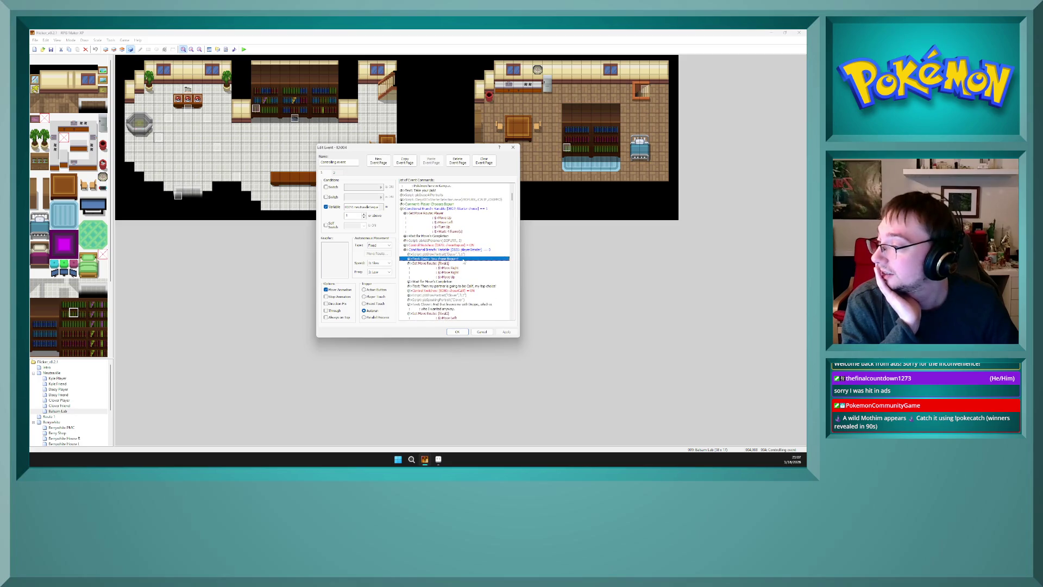
pyautogui.click(464, 267)
pyautogui.click(459, 235)
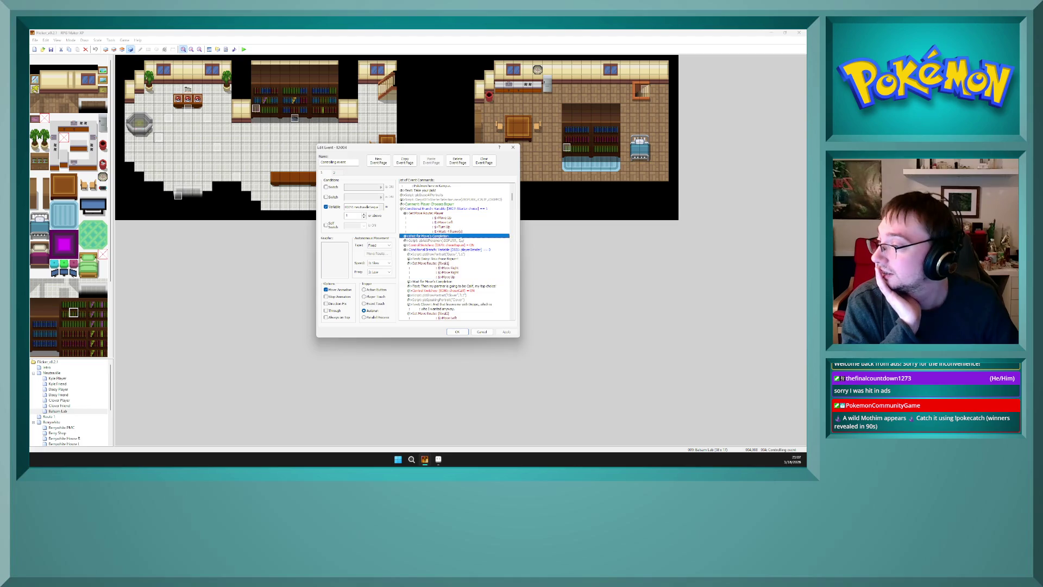
pyautogui.click(464, 209)
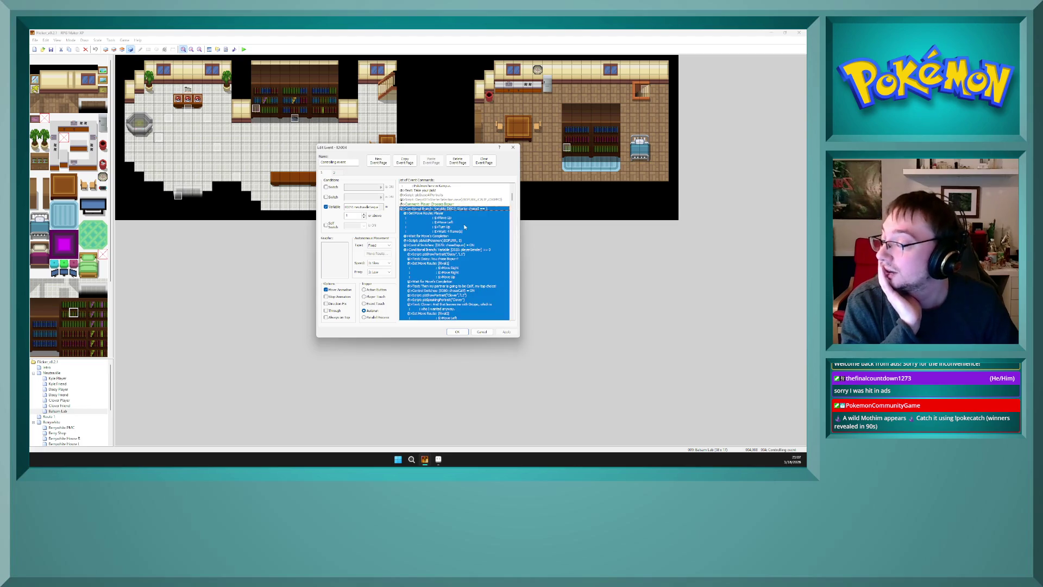
pyautogui.scroll(-3, 462, 240)
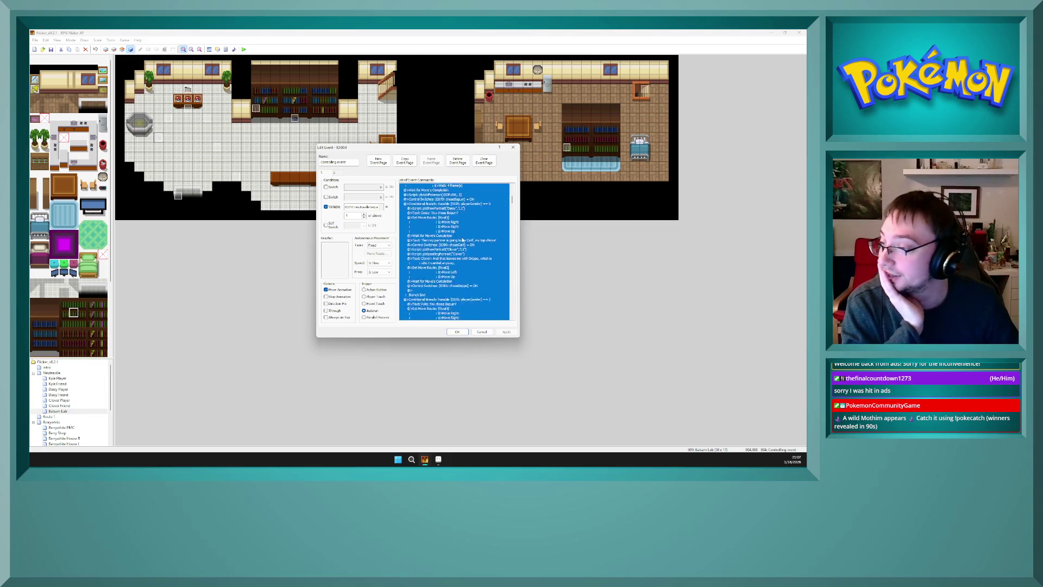
pyautogui.scroll(-8, 462, 240)
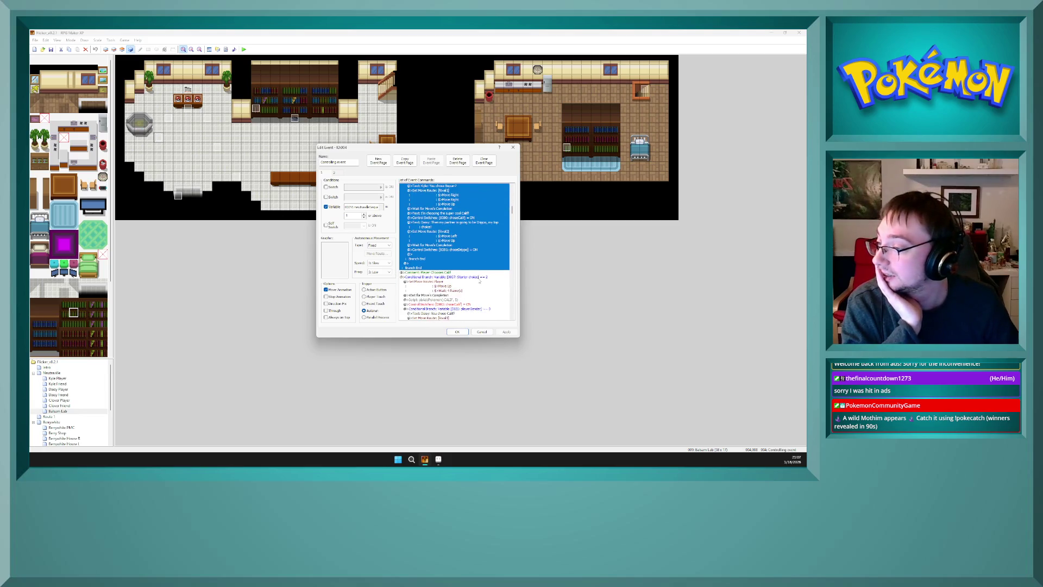
pyautogui.click(479, 277)
pyautogui.moveTo(513, 211); pyautogui.dragTo(508, 234)
pyautogui.click(478, 213)
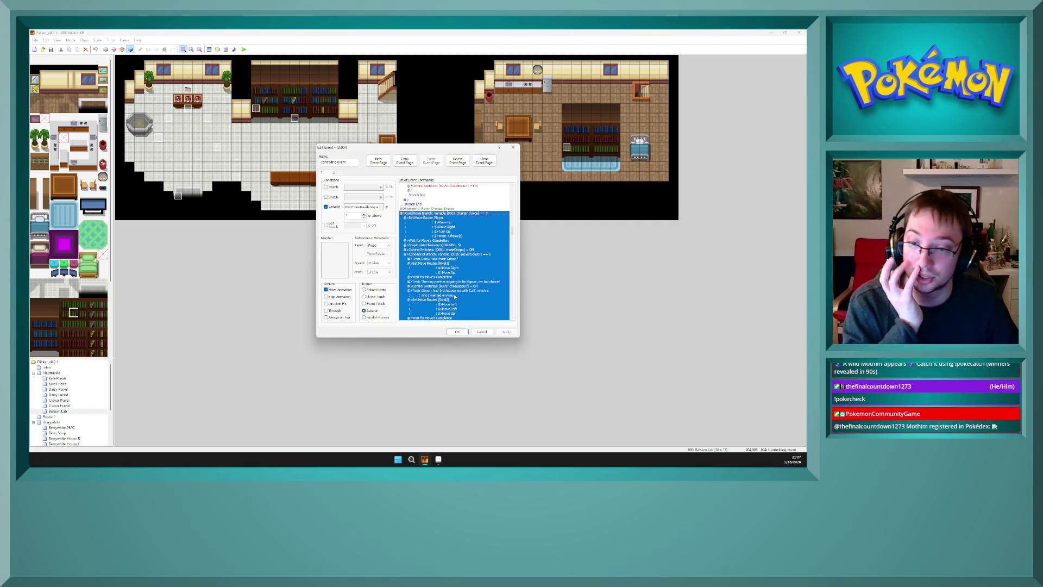
pyautogui.click(455, 333)
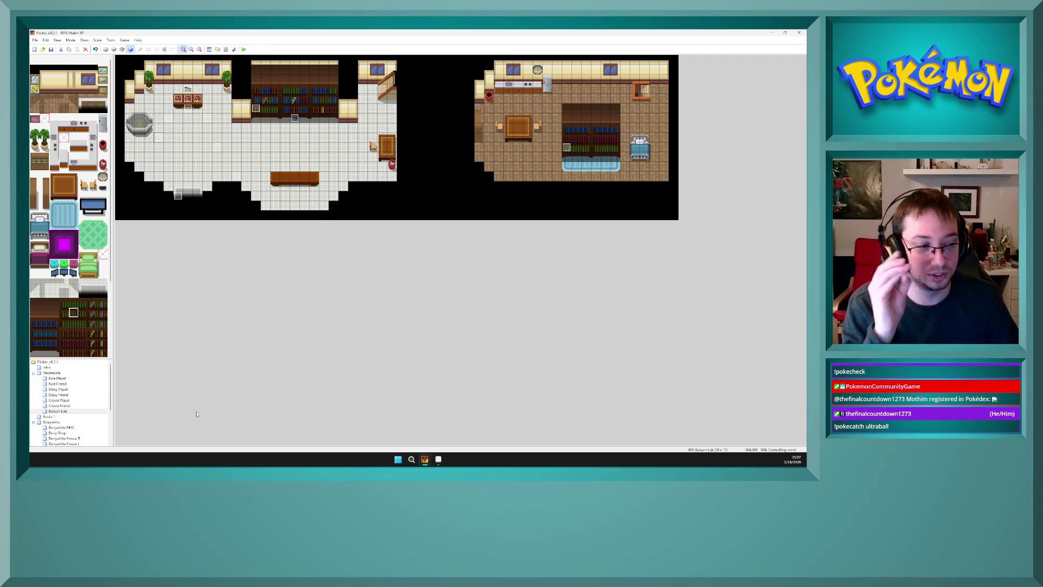
pyautogui.scroll(-3, 67, 424)
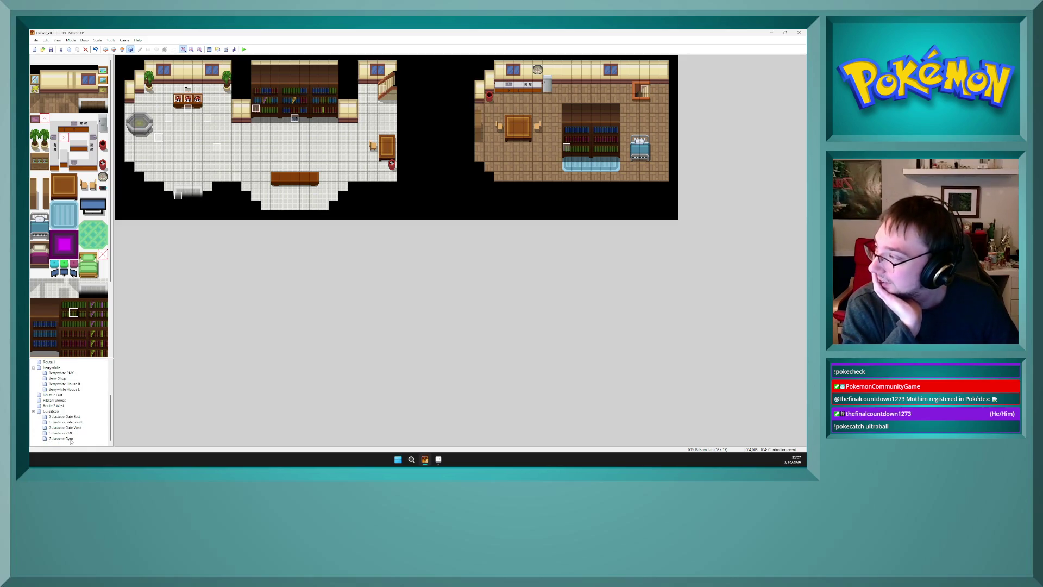
pyautogui.click(60, 439)
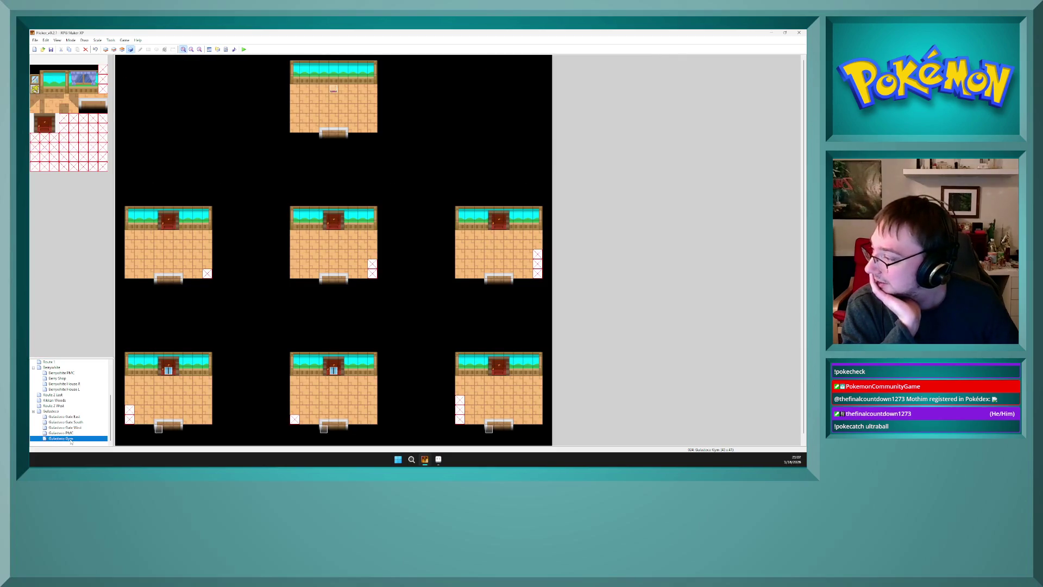
# - Re-point the door's Transfer Player to Gulasteco Gym at (005,022) and save the event
pyautogui.doubleClick(169, 371)
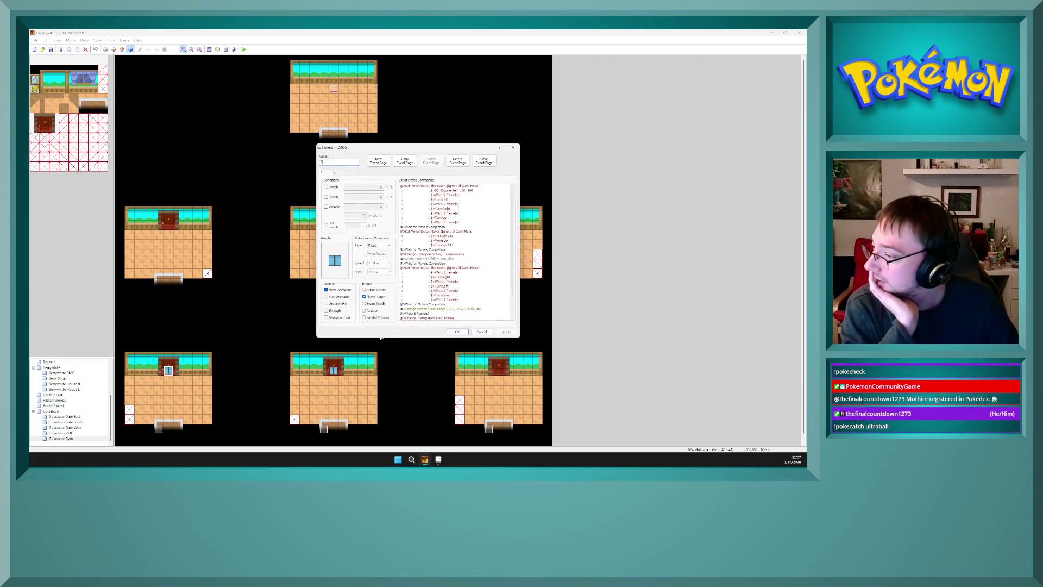
pyautogui.scroll(-3, 464, 276)
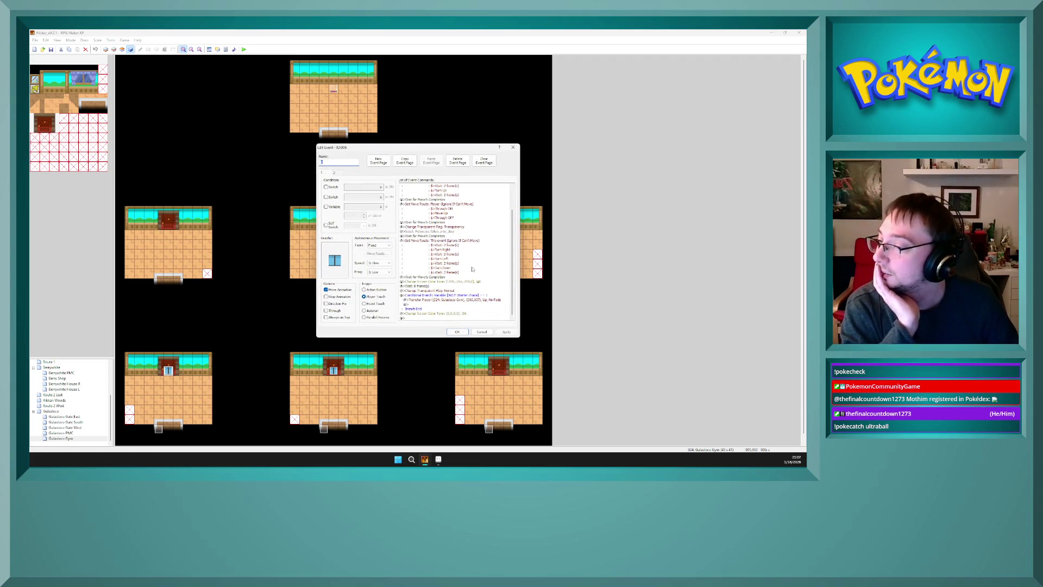
pyautogui.click(471, 296)
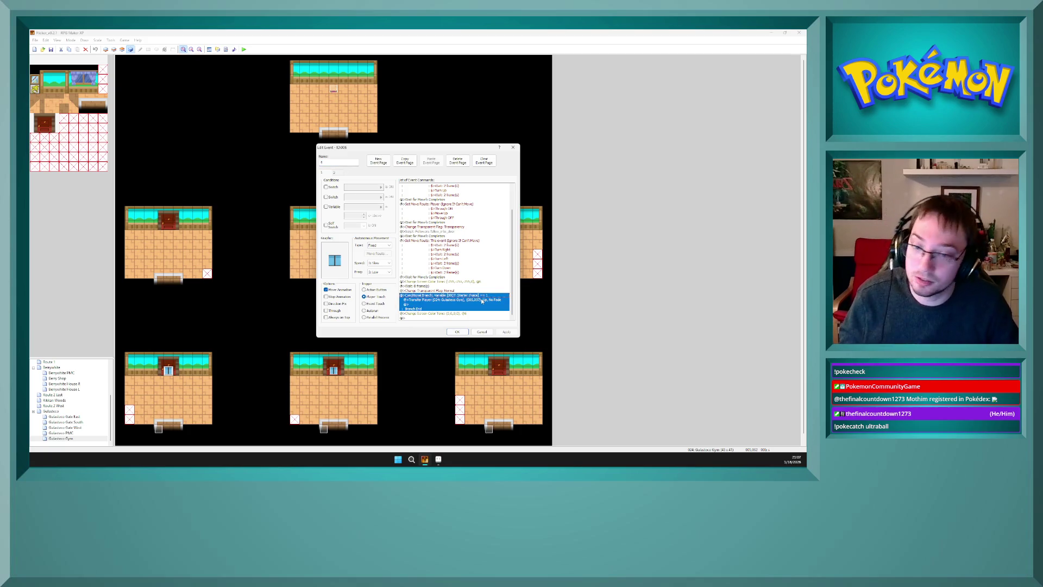
pyautogui.doubleClick(481, 300)
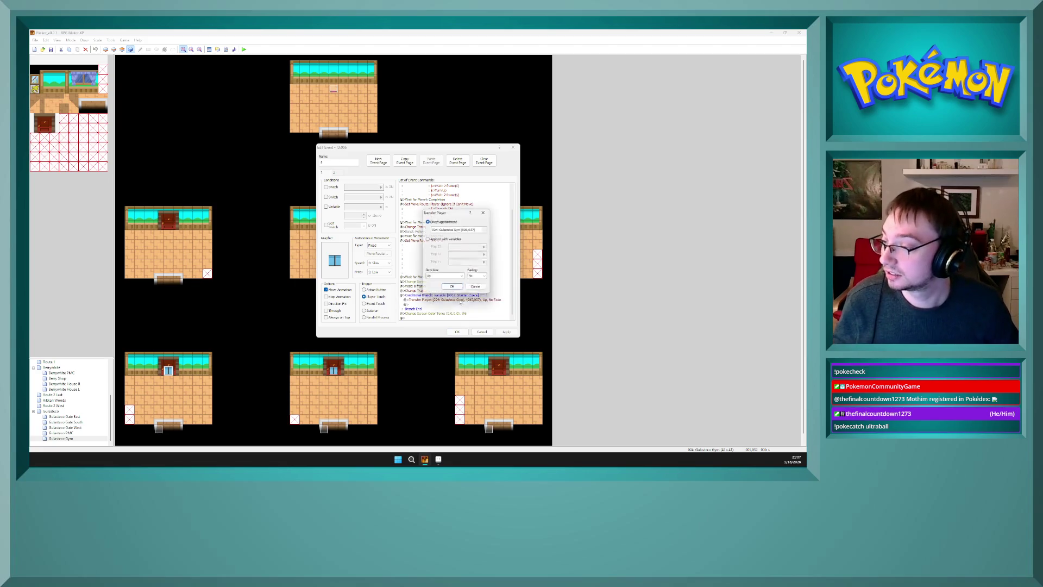
pyautogui.click(461, 229)
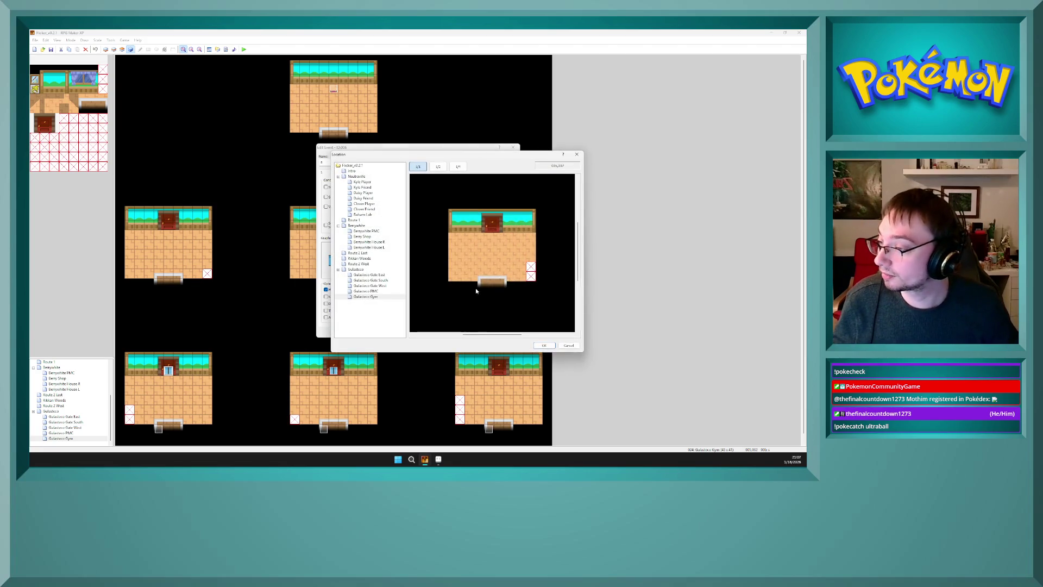
pyautogui.moveTo(518, 335); pyautogui.dragTo(471, 335)
pyautogui.click(463, 276)
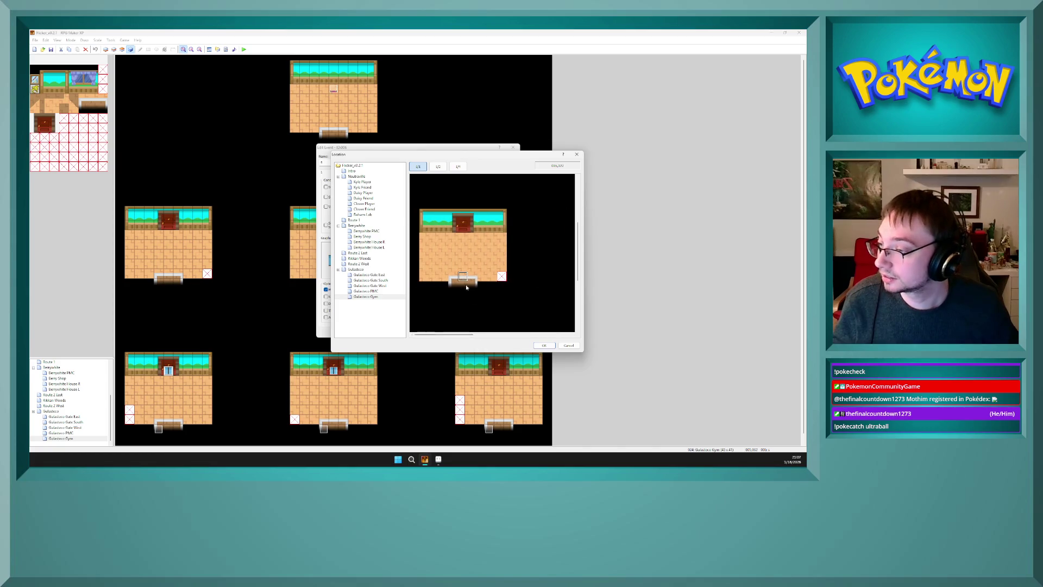
pyautogui.click(537, 346)
pyautogui.click(453, 289)
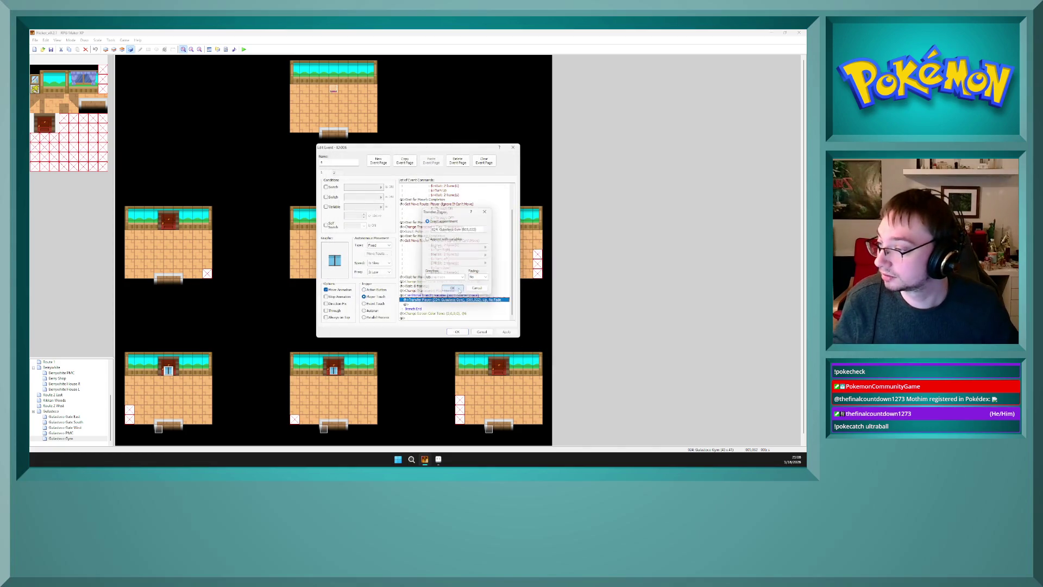
pyautogui.click(455, 332)
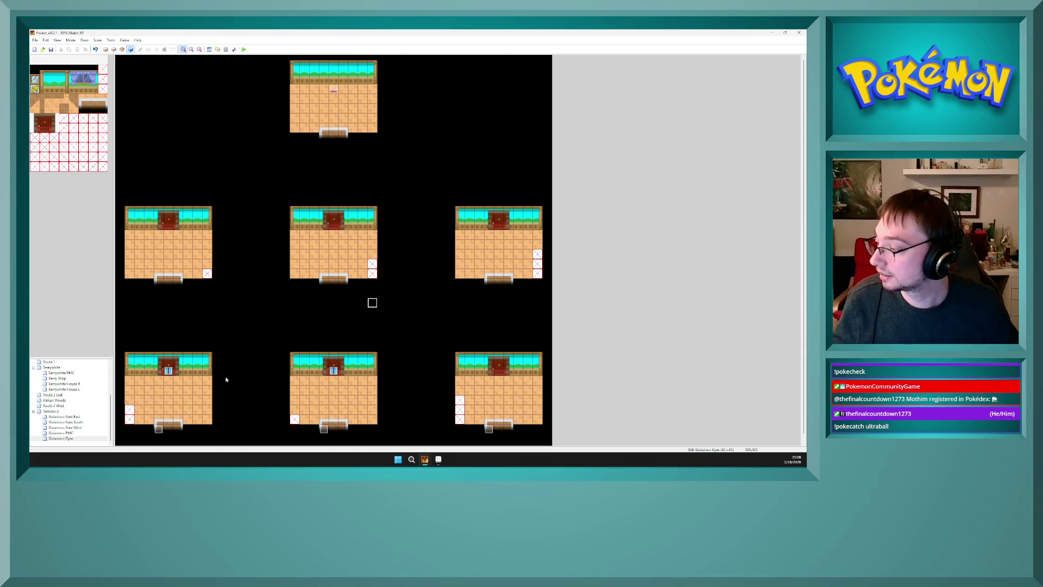
# - Paste copies of the Starter choice conditional branch into the bottom-left room's door event
pyautogui.doubleClick(168, 371)
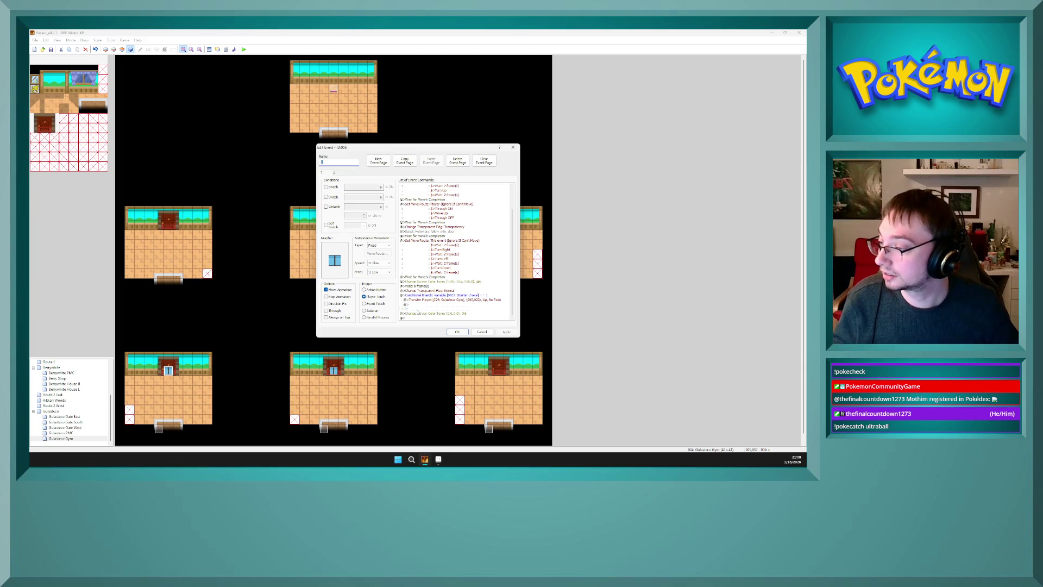
pyautogui.click(435, 296)
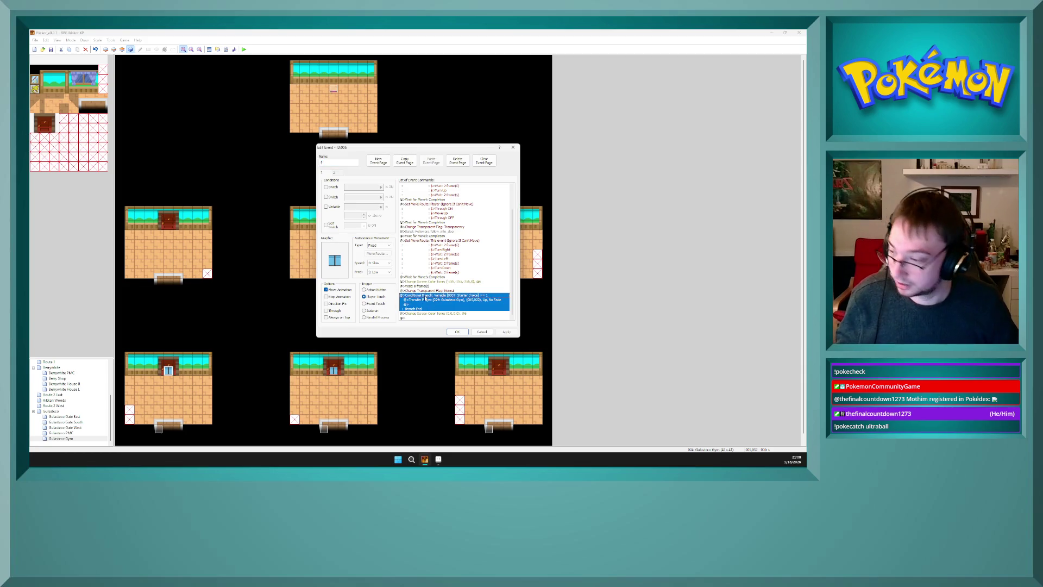
pyautogui.click(432, 314)
pyautogui.hotkey('ctrl', 'v')
pyautogui.hotkey('ctrl', 'v')
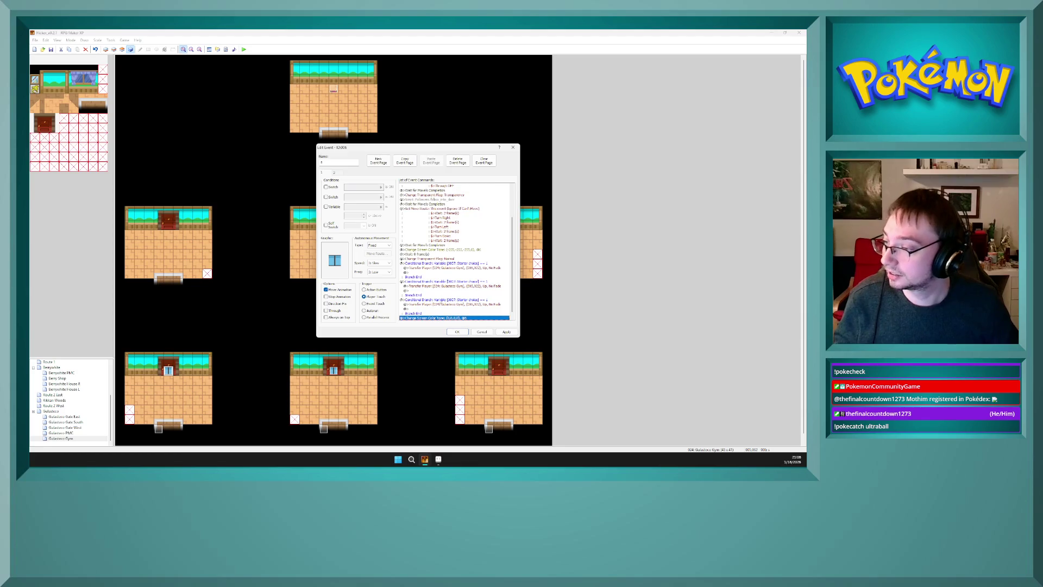
# - Set the second branch to Starter choice 2, transferring to Gulasteco Gym (022,022)
pyautogui.click(474, 277)
pyautogui.doubleClick(483, 282)
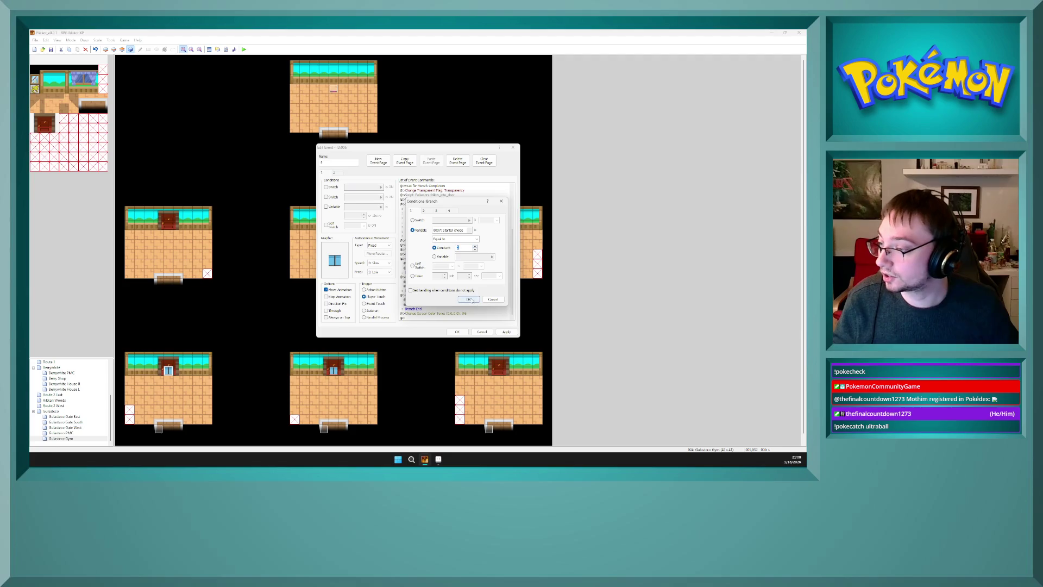
pyautogui.click(470, 299)
pyautogui.click(474, 282)
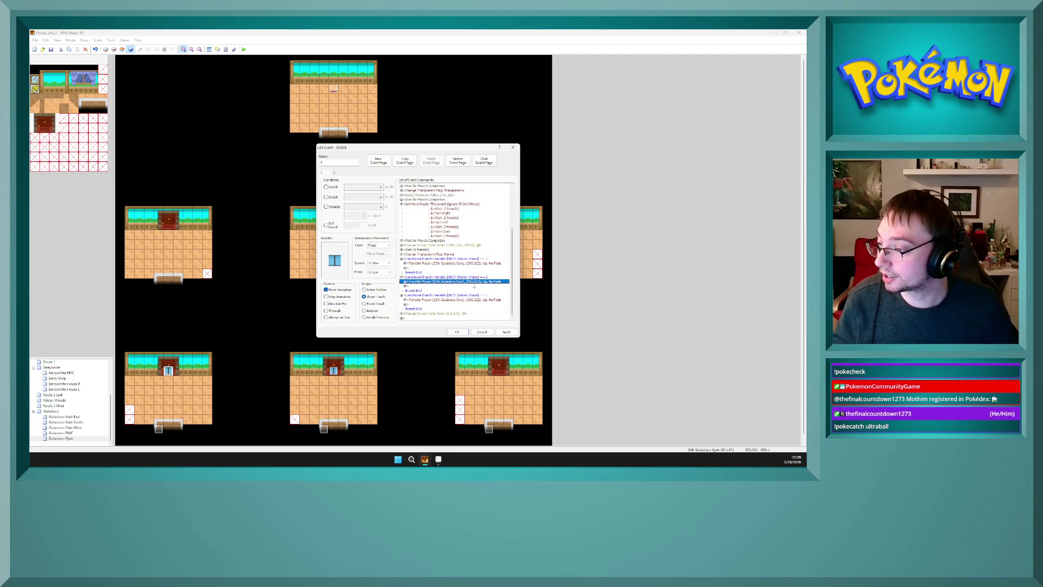
pyautogui.doubleClick(475, 282)
pyautogui.click(486, 229)
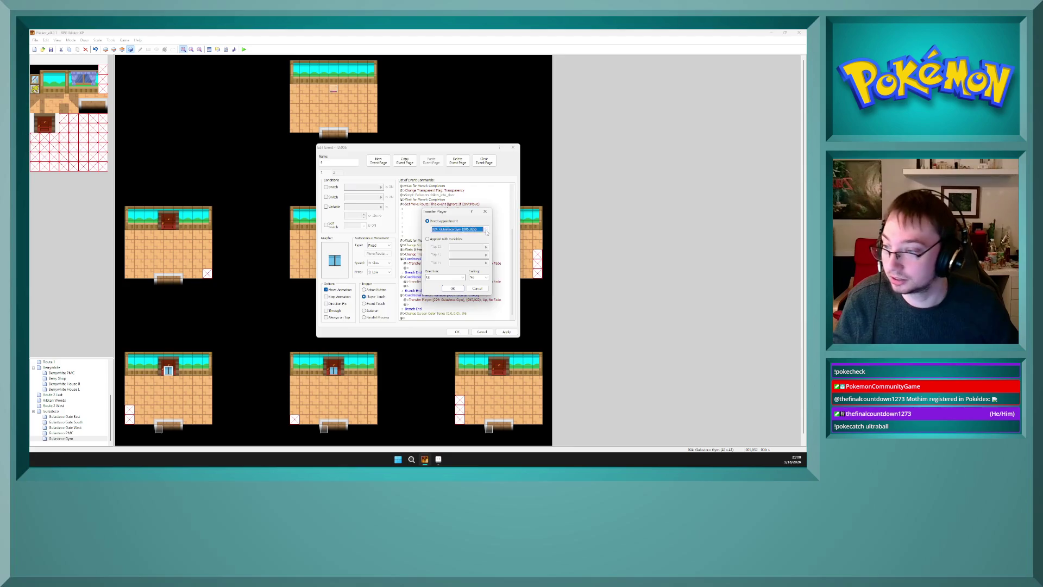
pyautogui.click(495, 279)
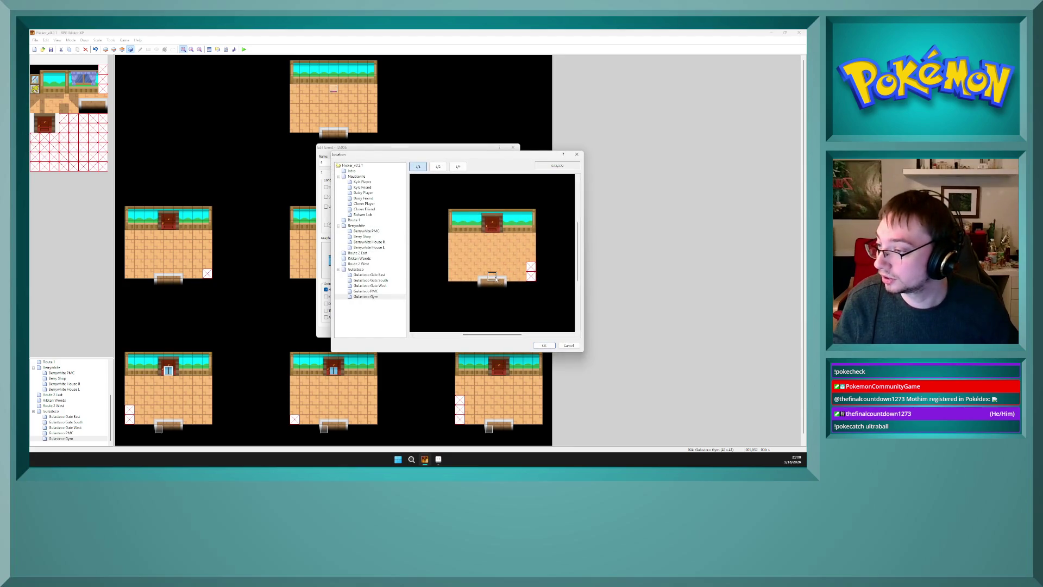
pyautogui.click(544, 345)
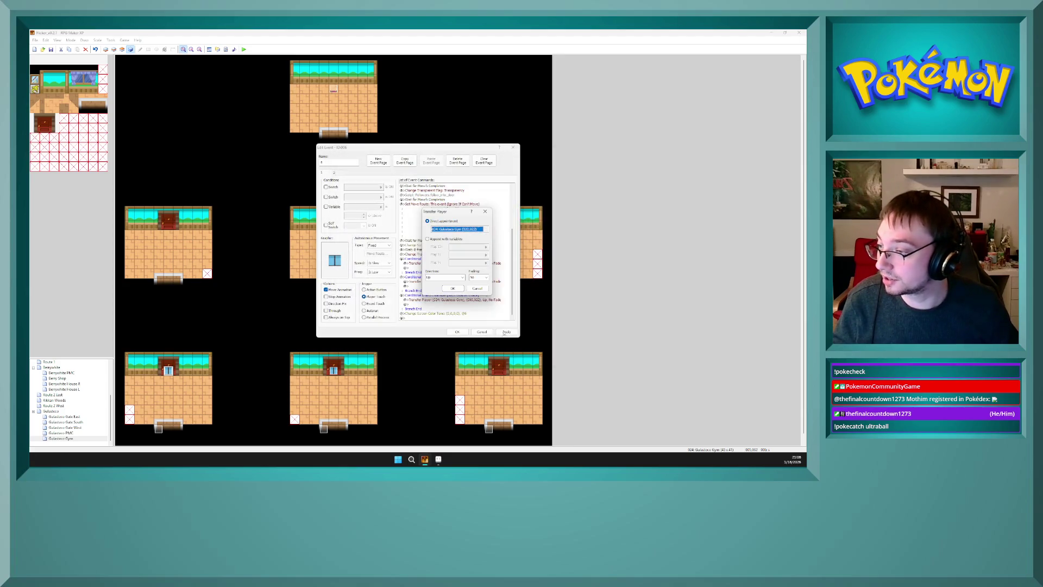
pyautogui.click(453, 289)
# - Re-point the next branch's transfer to the Gulasteco Gym entrance at (036,022) and apply
pyautogui.click(474, 300)
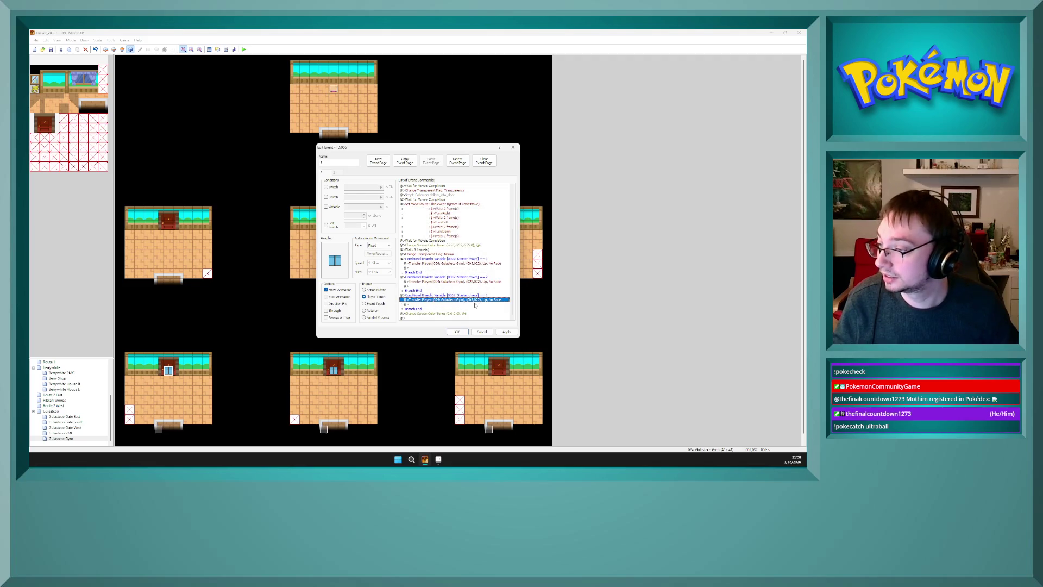
pyautogui.doubleClick(475, 299)
pyautogui.click(459, 230)
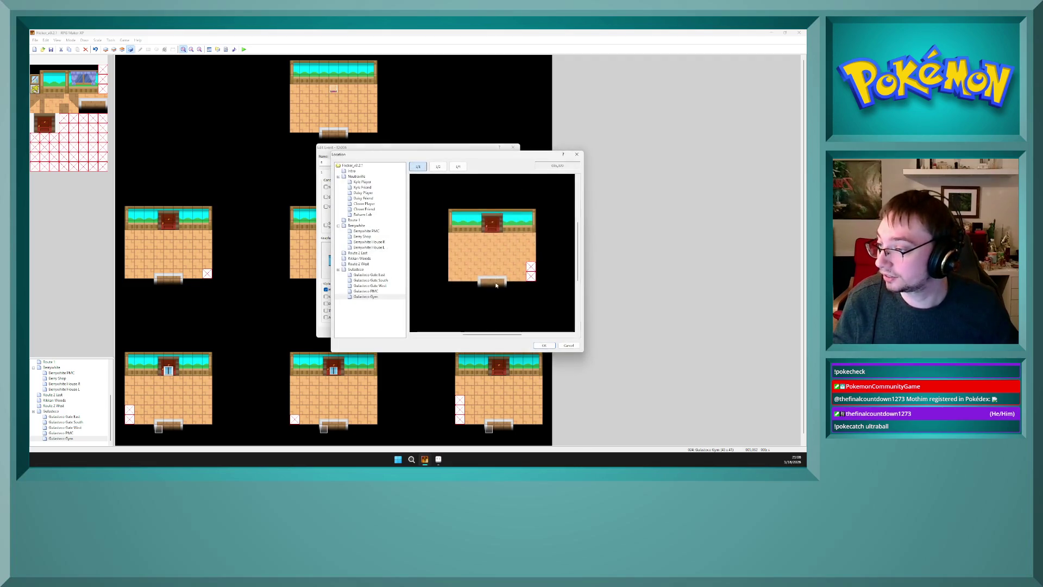
pyautogui.moveTo(505, 335); pyautogui.dragTo(548, 335)
pyautogui.click(538, 276)
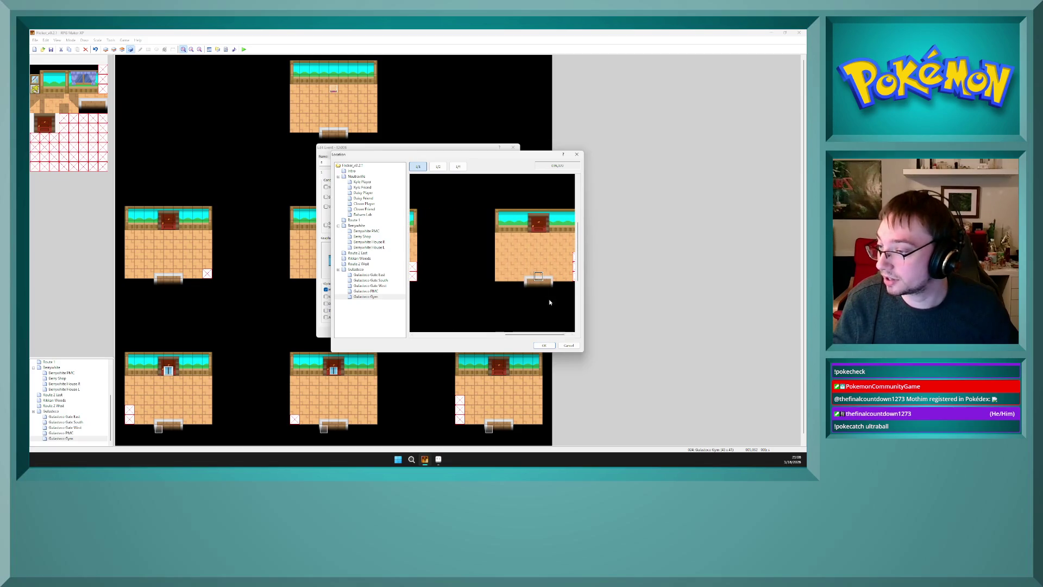
pyautogui.click(545, 346)
pyautogui.click(452, 288)
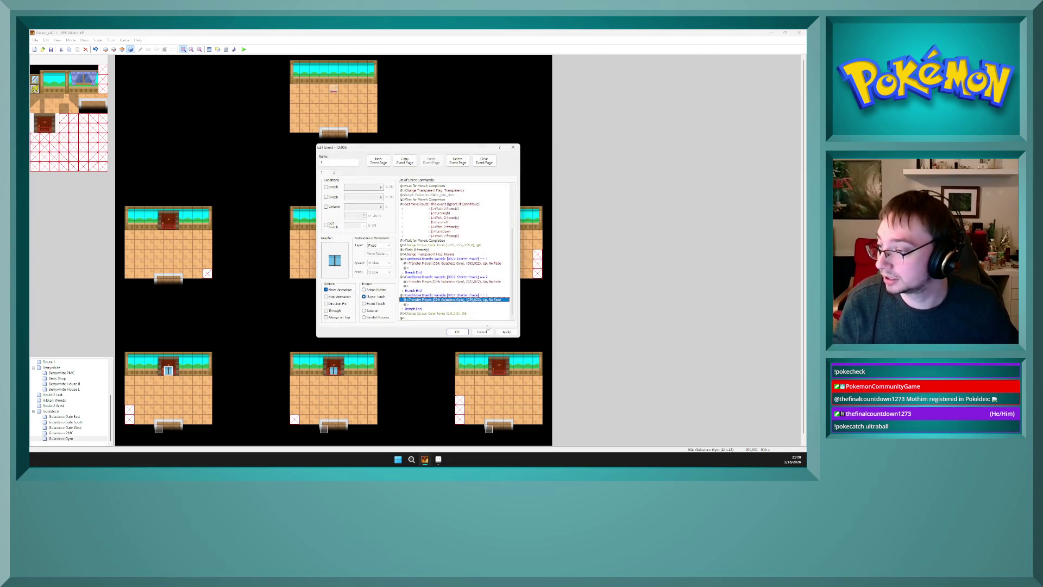
pyautogui.click(506, 331)
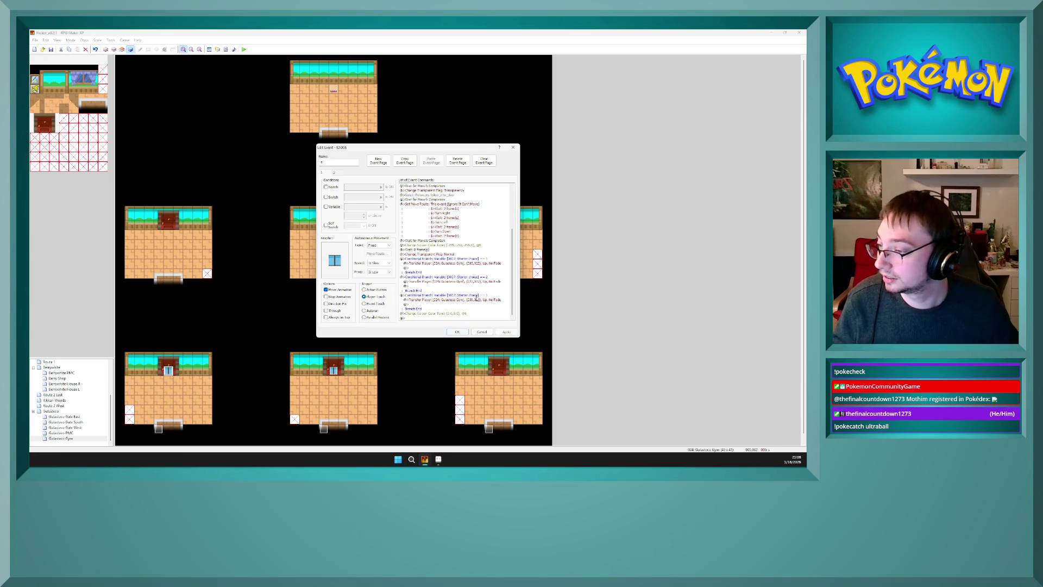
# - Confirm the third branch's Starter choice 3 condition and save the event
pyautogui.click(486, 295)
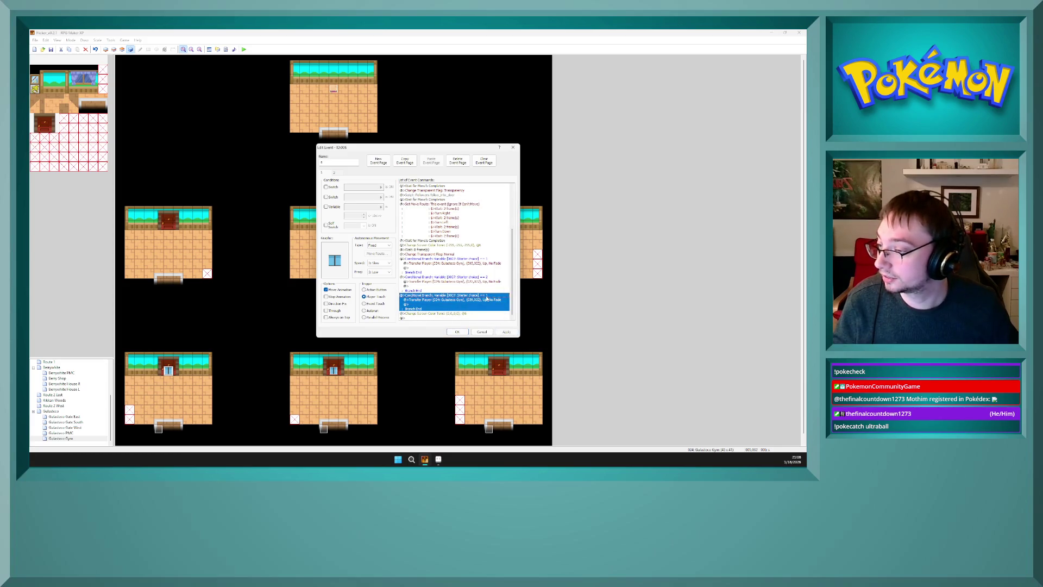
pyautogui.doubleClick(486, 296)
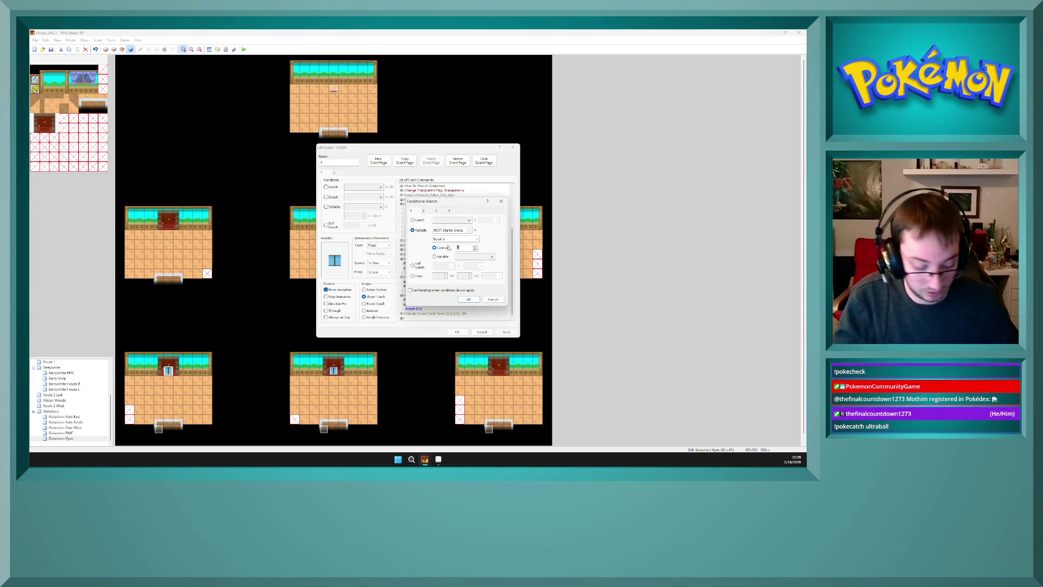
pyautogui.click(466, 299)
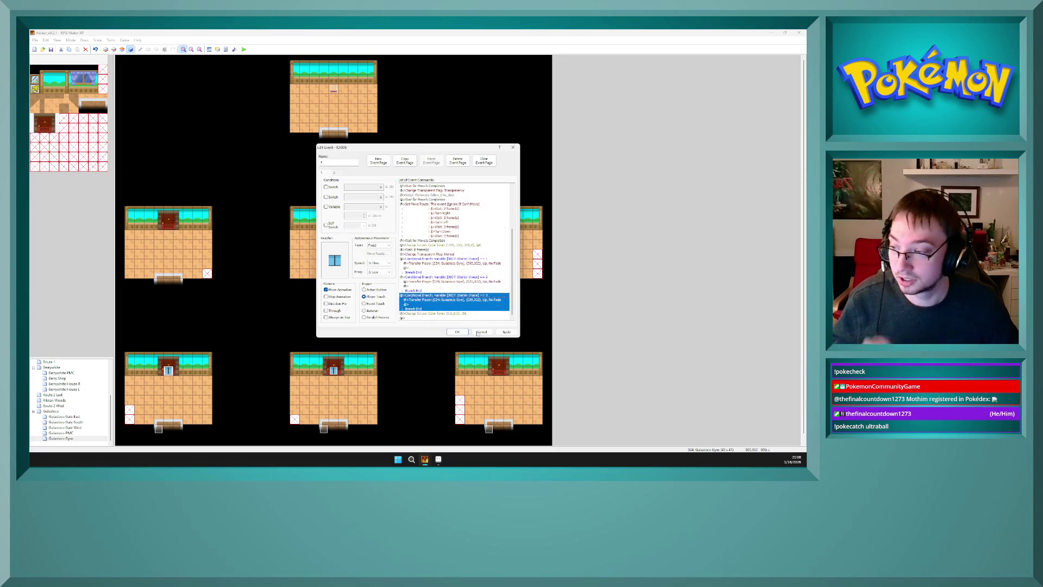
pyautogui.press('Up')
pyautogui.press('Up')
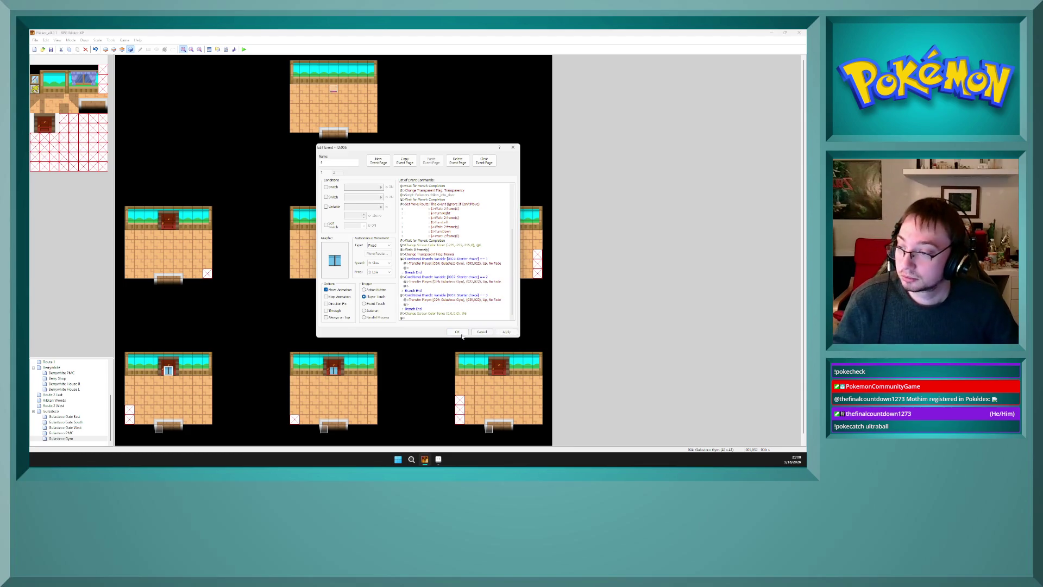
pyautogui.click(457, 331)
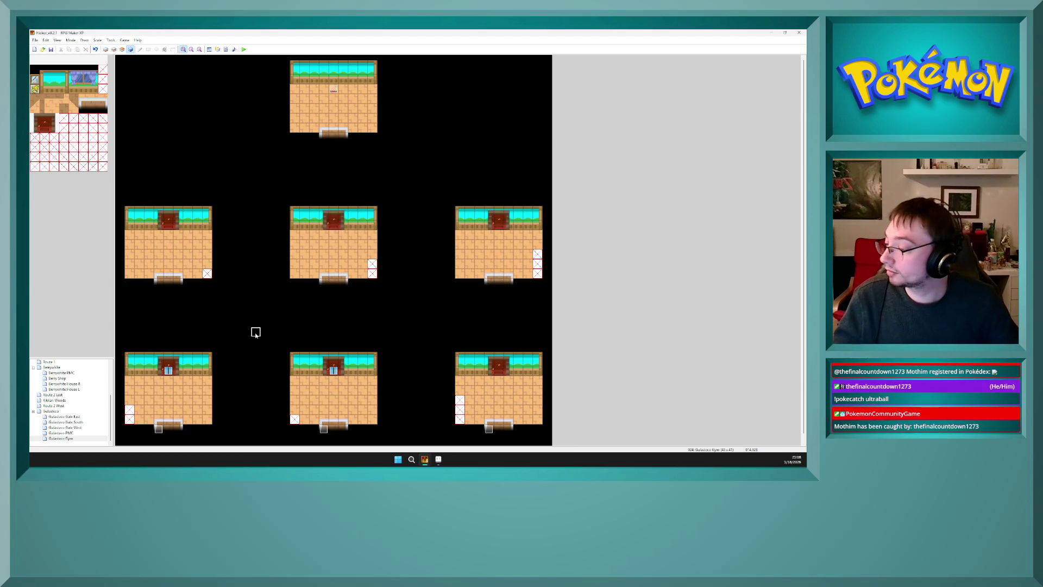
pyautogui.click(246, 312)
pyautogui.click(165, 374)
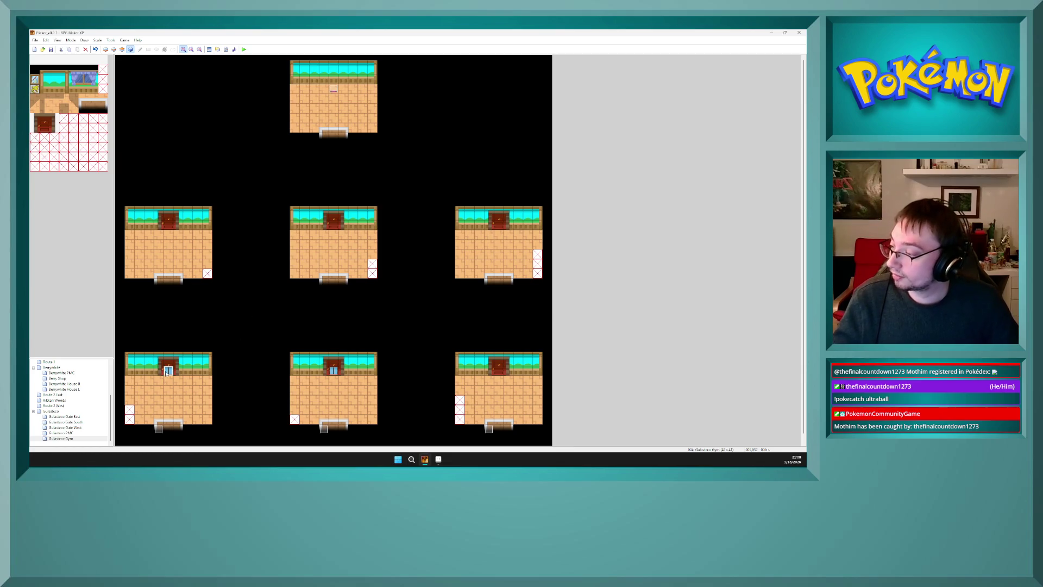
pyautogui.click(494, 372)
pyautogui.hotkey('ctrl', 'v')
pyautogui.click(420, 352)
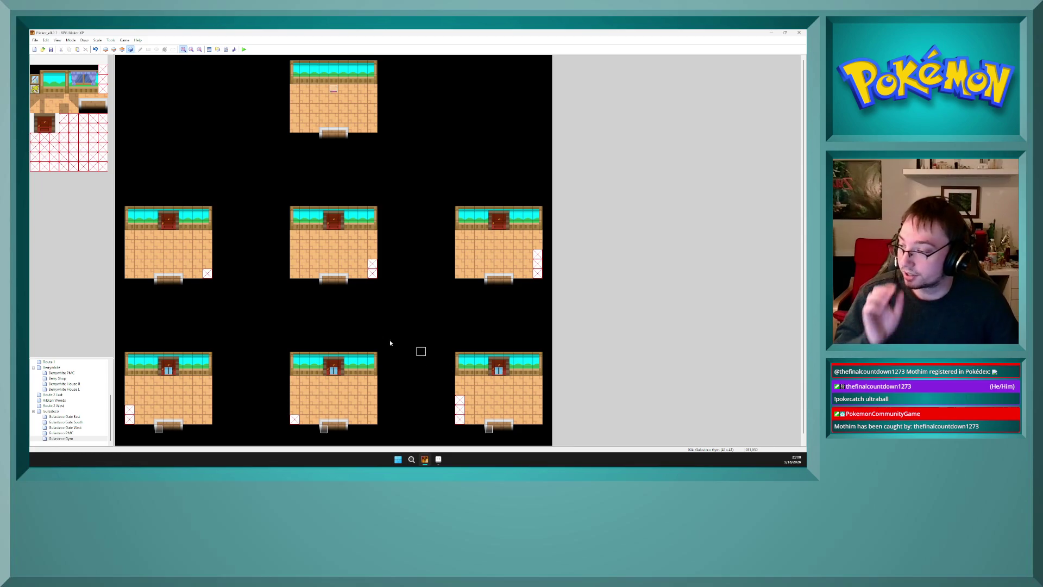
pyautogui.click(500, 375)
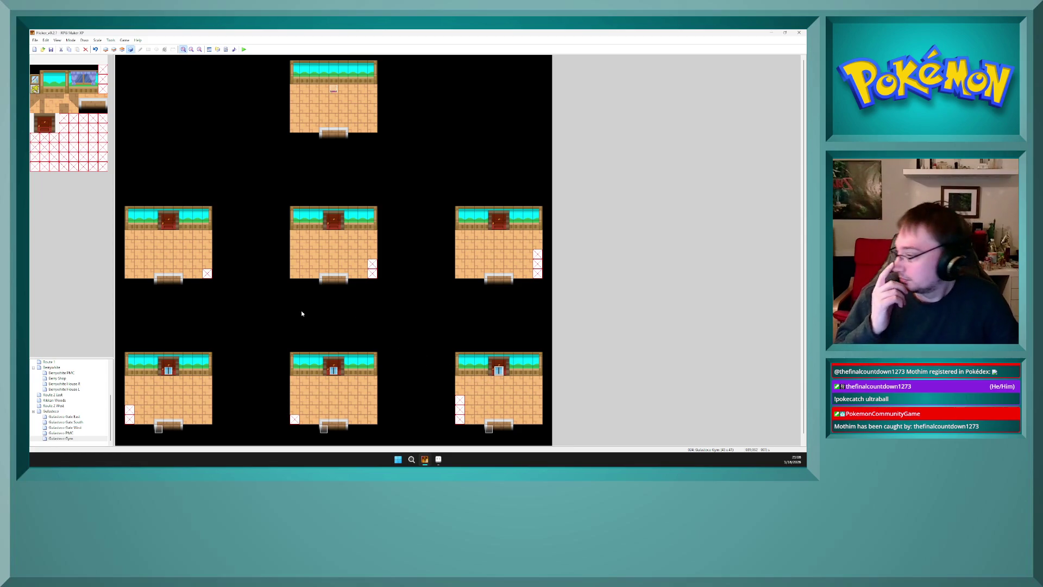
pyautogui.click(334, 313)
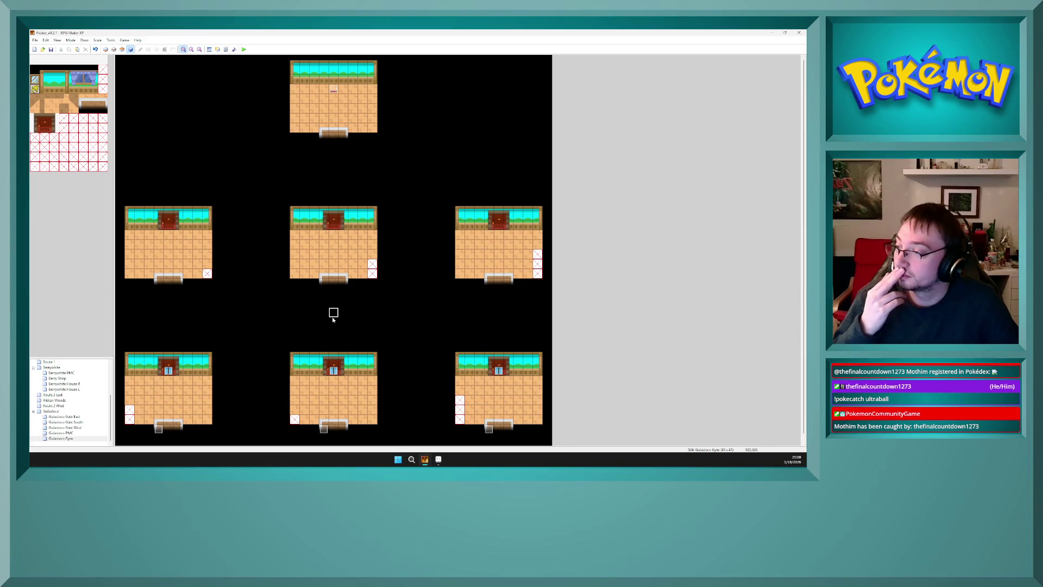
pyautogui.click(167, 255)
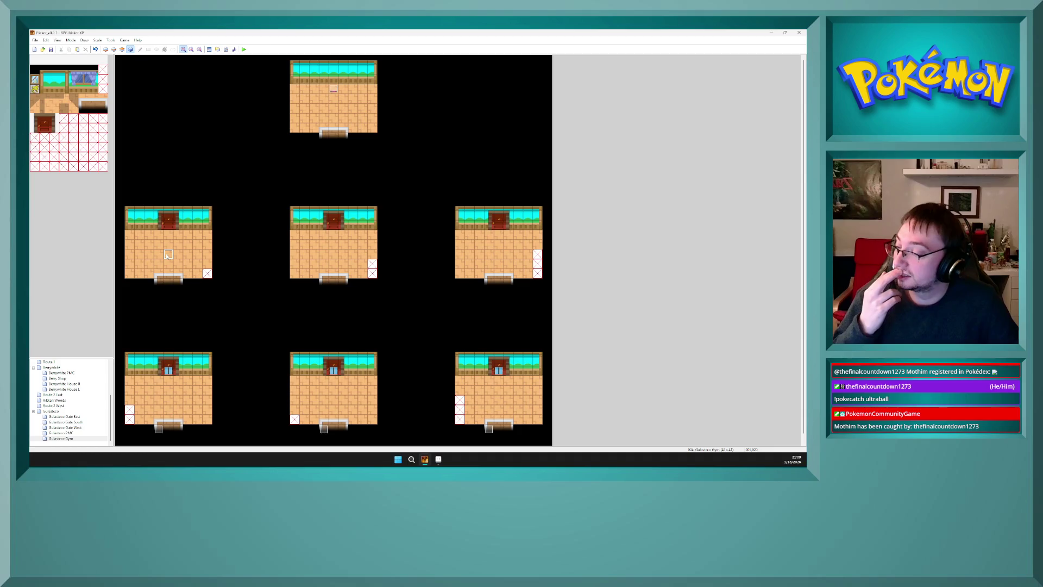
pyautogui.click(331, 379)
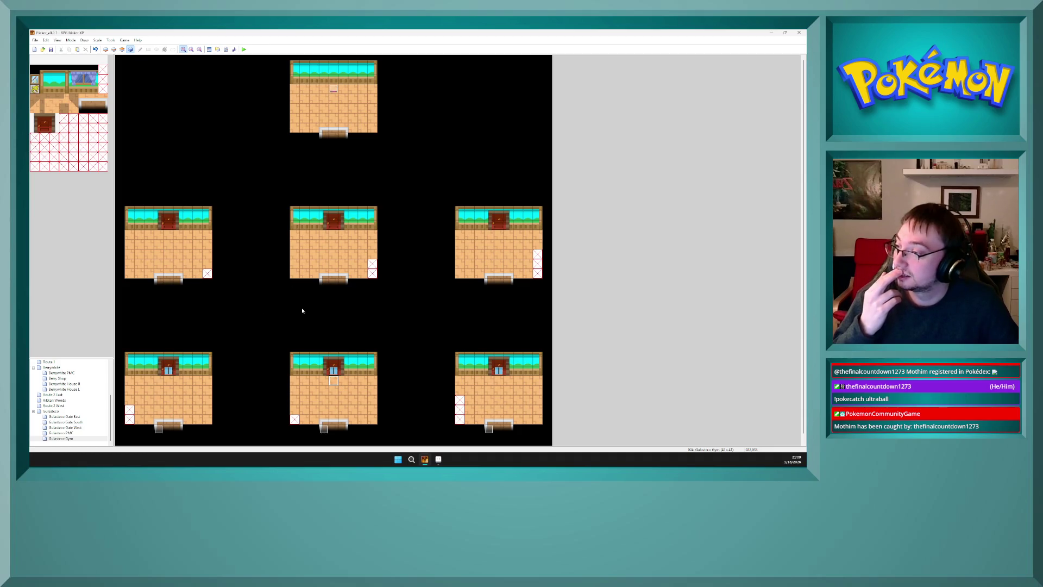
pyautogui.click(196, 235)
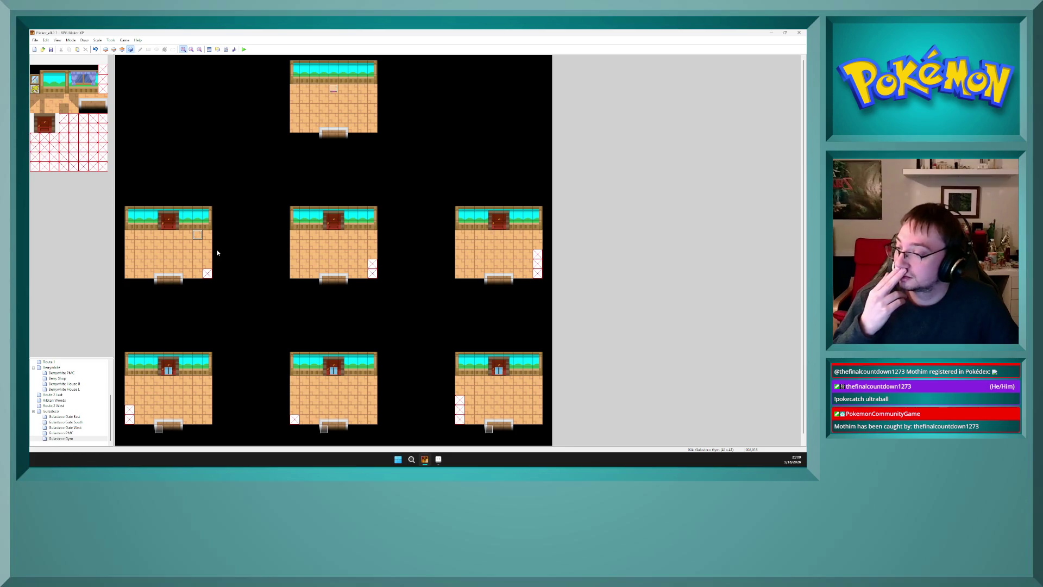
pyautogui.doubleClick(325, 430)
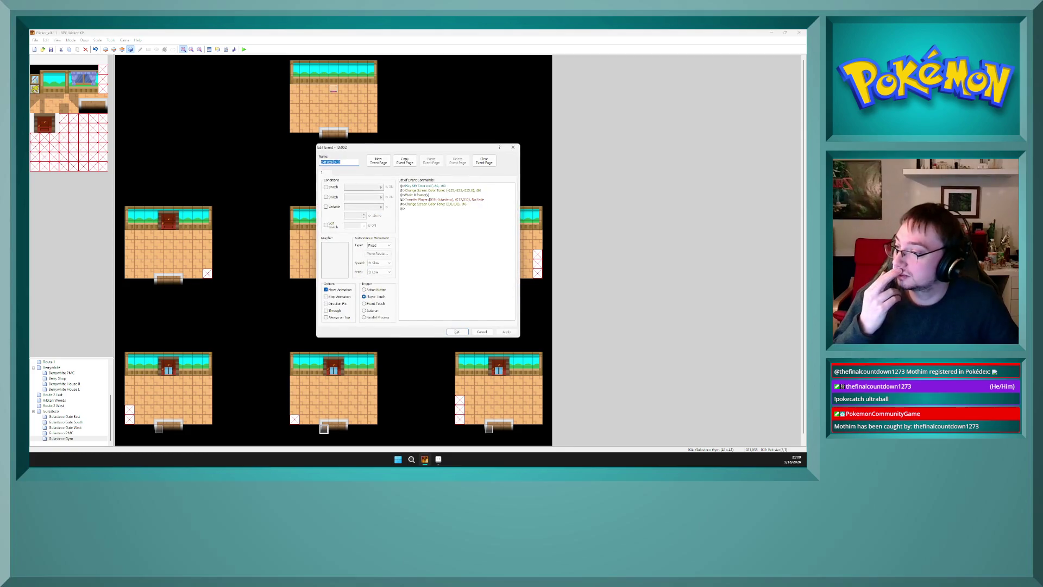
pyautogui.click(457, 331)
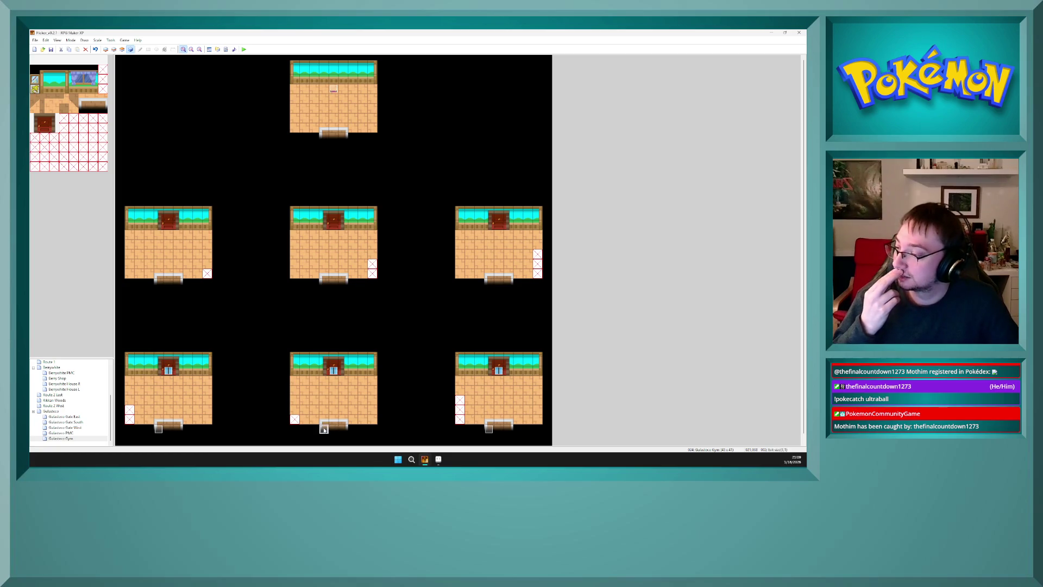
pyautogui.click(334, 373)
pyautogui.doubleClick(335, 377)
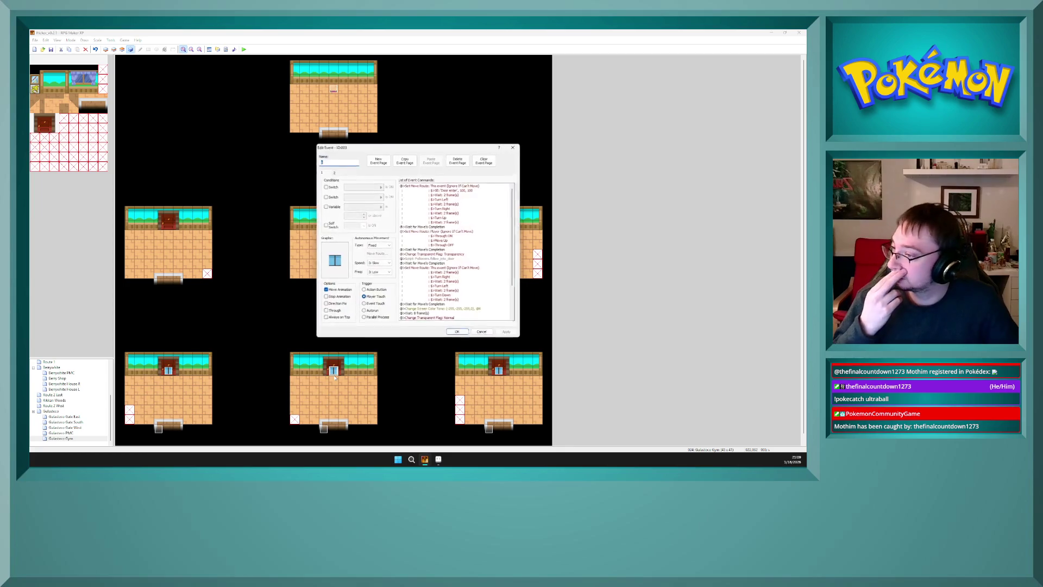
pyautogui.scroll(-3, 451, 318)
pyautogui.click(455, 331)
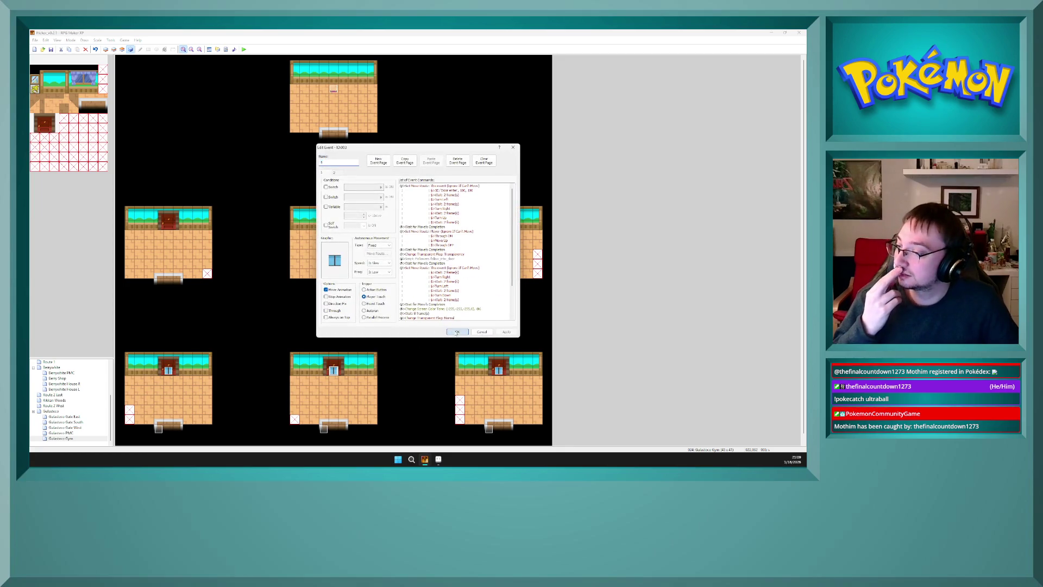
pyautogui.doubleClick(499, 372)
pyautogui.scroll(-5, 473, 279)
pyautogui.scroll(5, 471, 281)
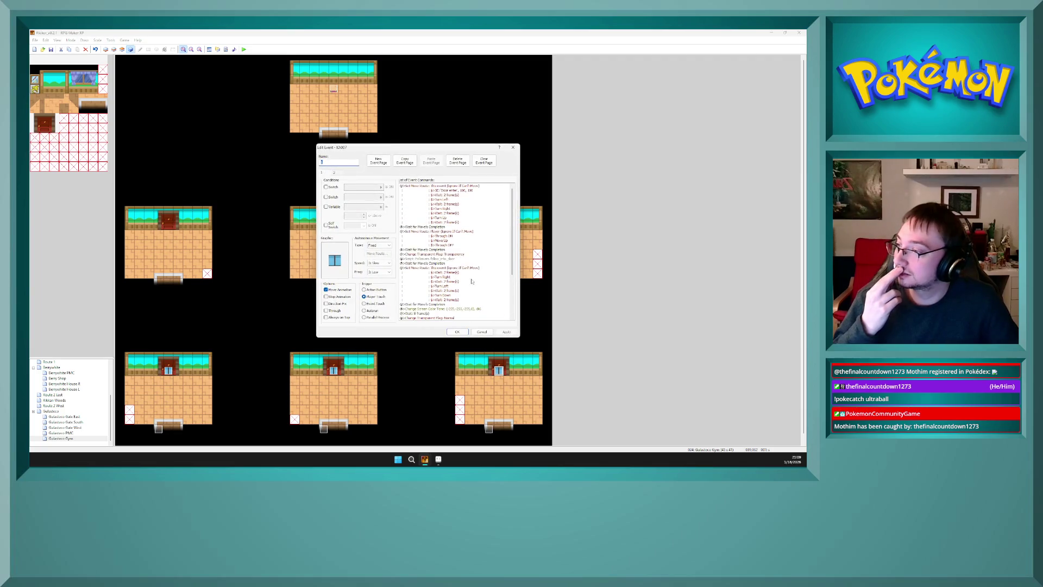
pyautogui.click(334, 173)
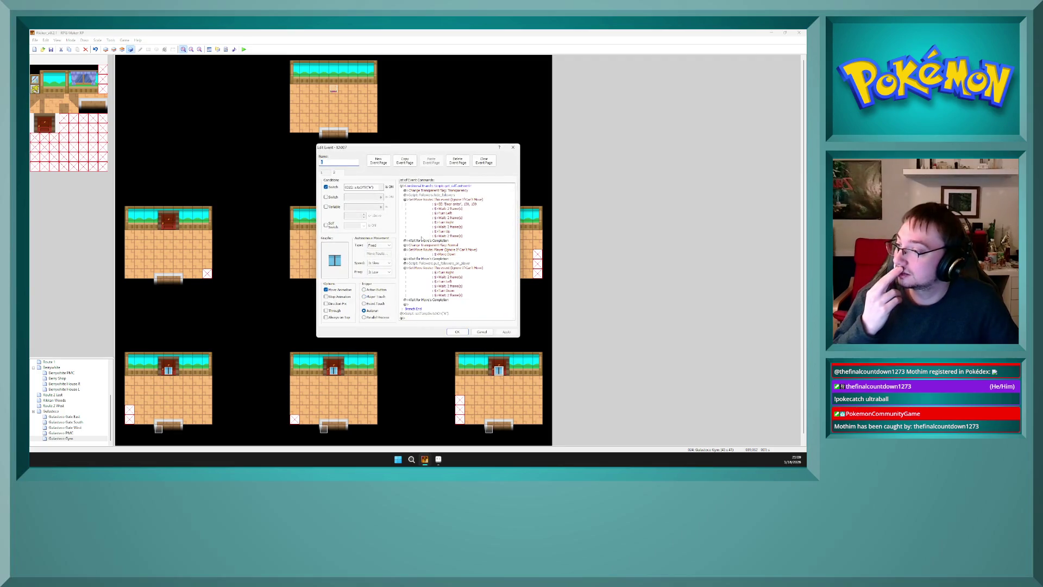
pyautogui.click(456, 331)
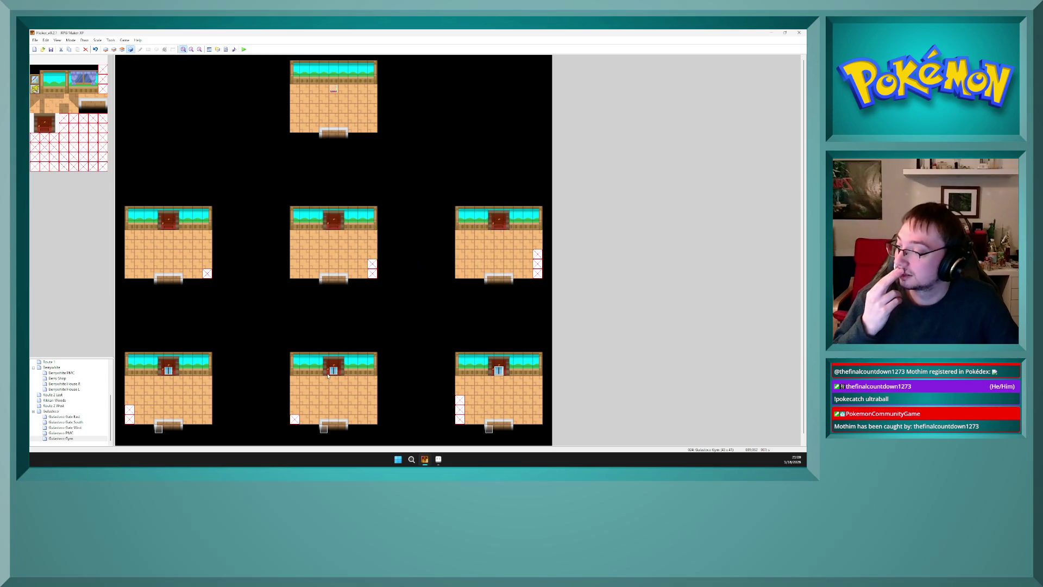
pyautogui.doubleClick(498, 372)
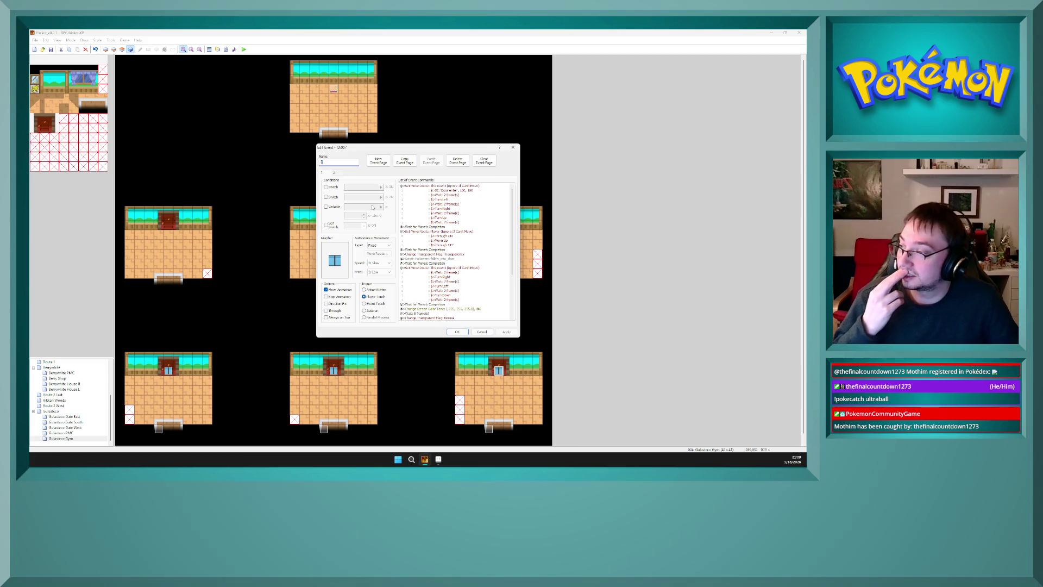
pyautogui.click(456, 331)
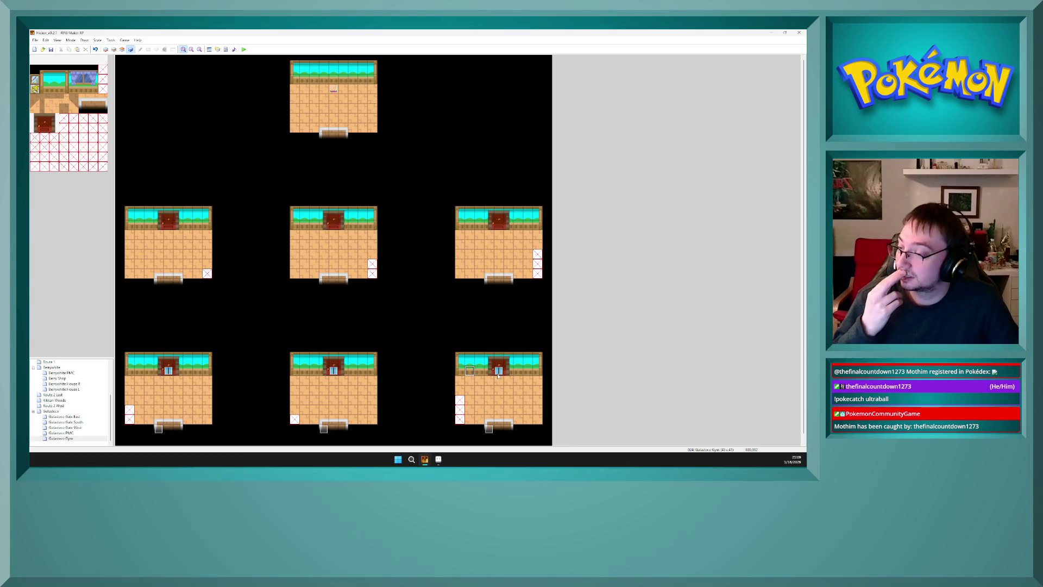
pyautogui.click(169, 225)
# - Paste the door event onto the left room's door tile and delete its Starter choice branches
pyautogui.hotkey('ctrl', 'v')
pyautogui.doubleClick(169, 225)
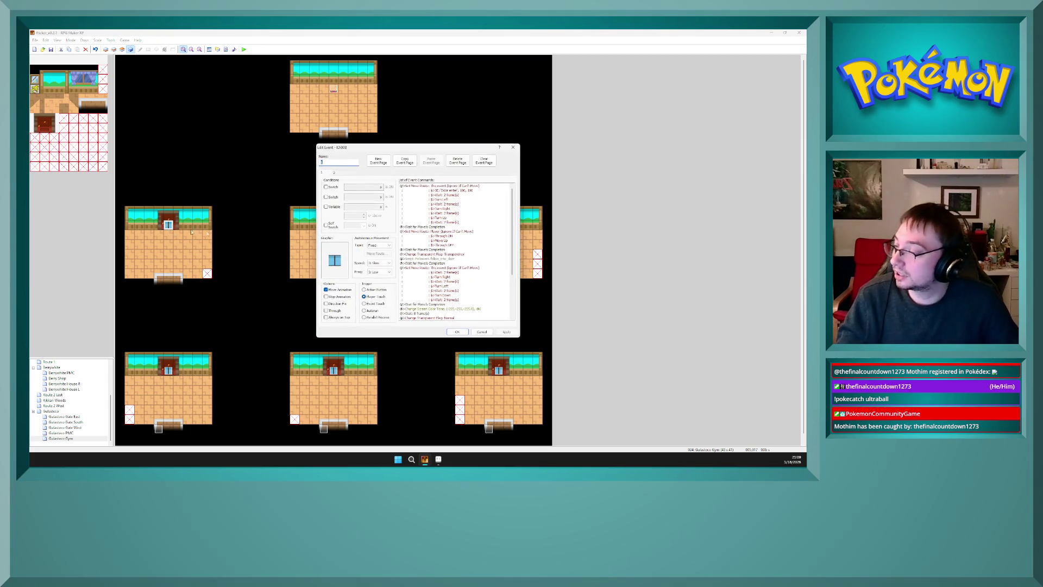
pyautogui.scroll(-5, 448, 292)
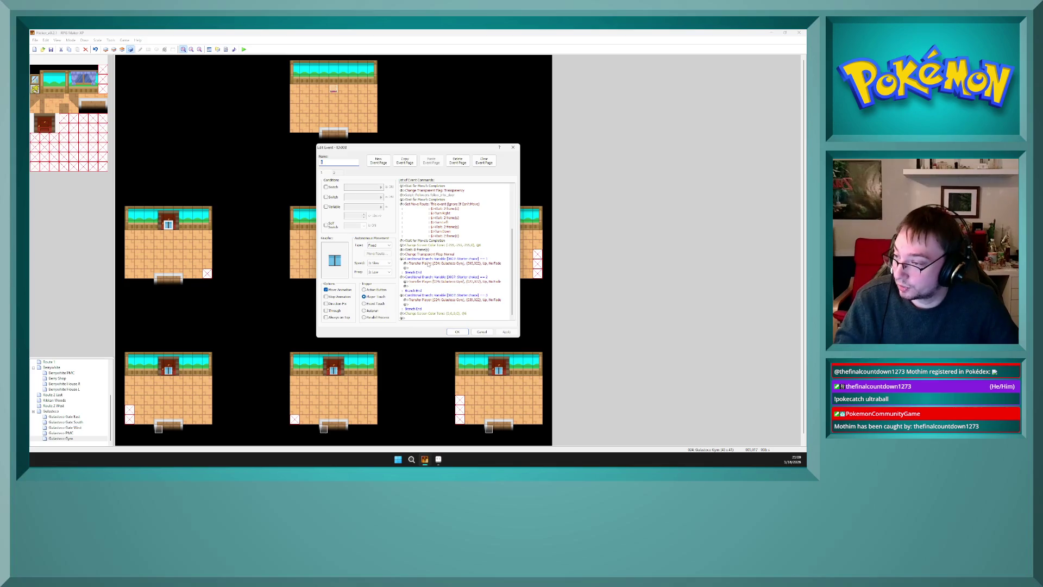
pyautogui.click(433, 260)
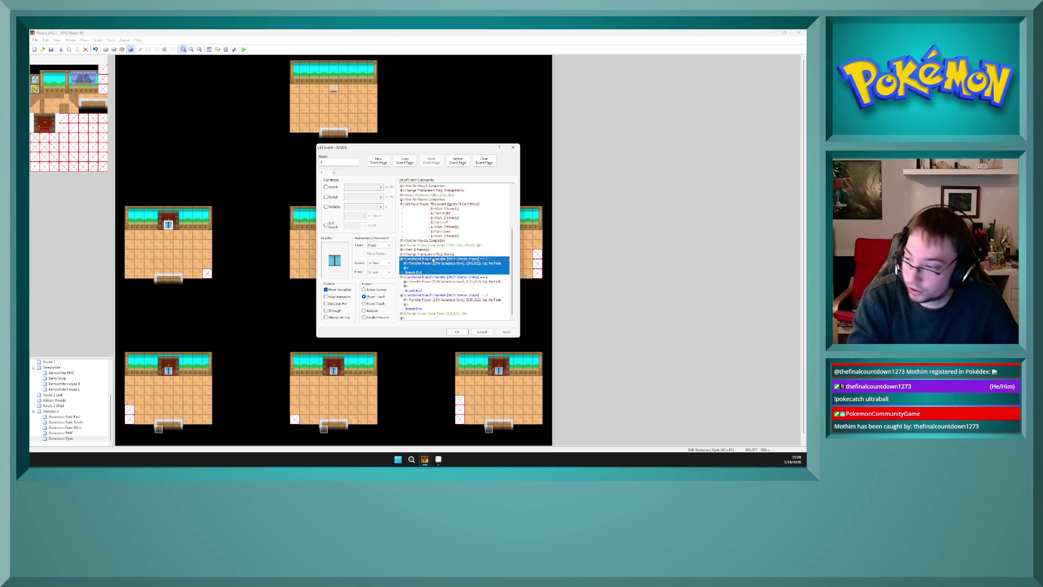
pyautogui.press('Delete')
pyautogui.press('Delete')
pyautogui.click(454, 299)
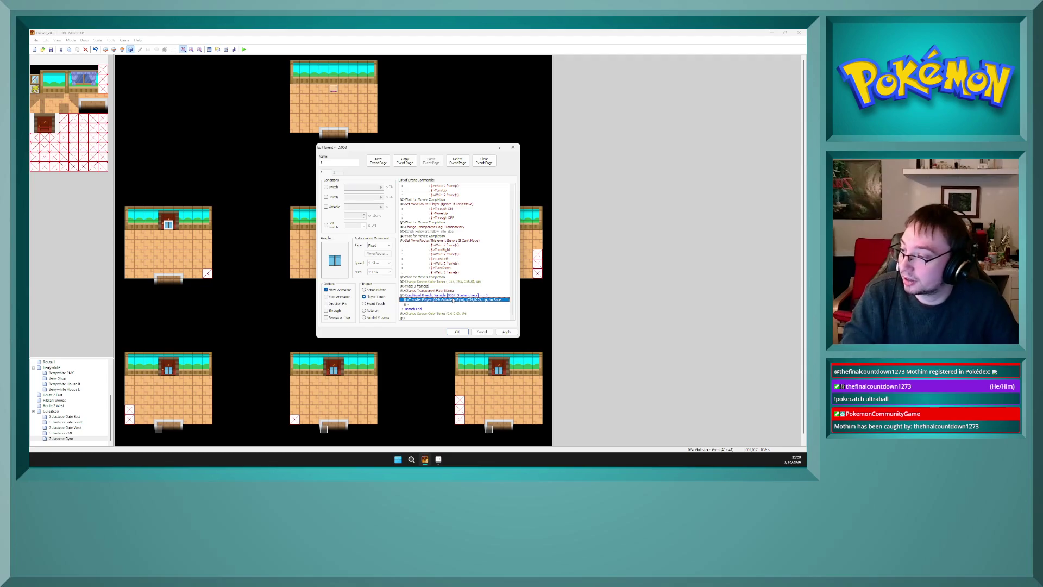
# - Paste in a transfer to the Gulasteco Gym map, then delete it again
pyautogui.press('Delete')
pyautogui.click(442, 298)
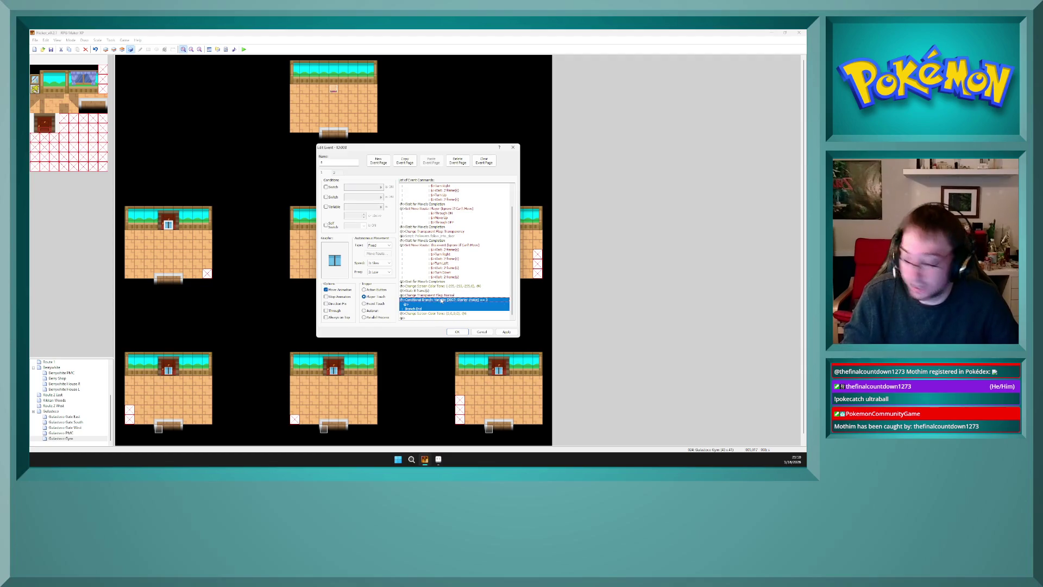
pyautogui.press('Delete')
pyautogui.hotkey('ctrl', 'v')
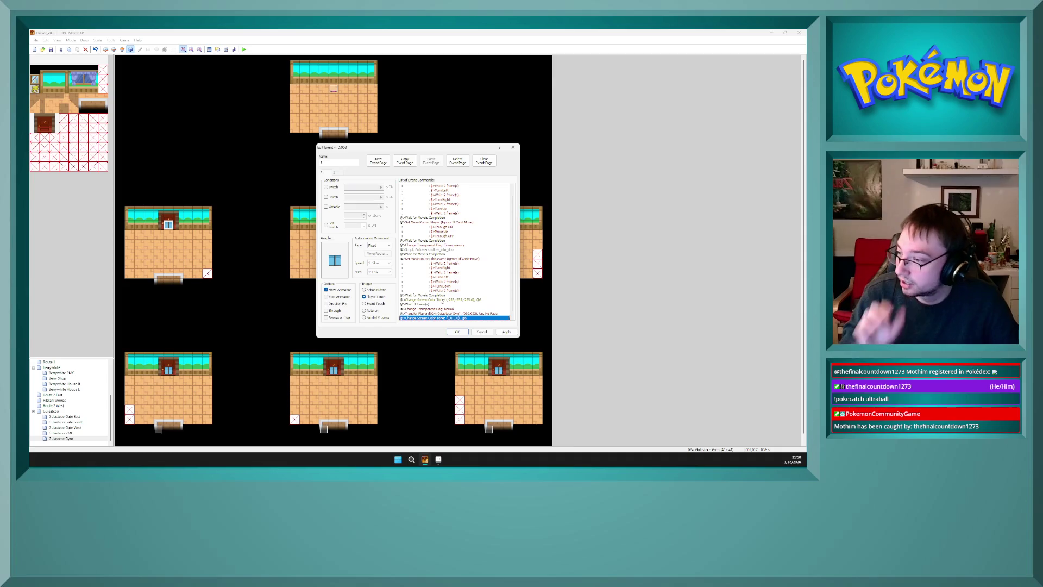
pyautogui.scroll(-1, 463, 306)
pyautogui.press('Up')
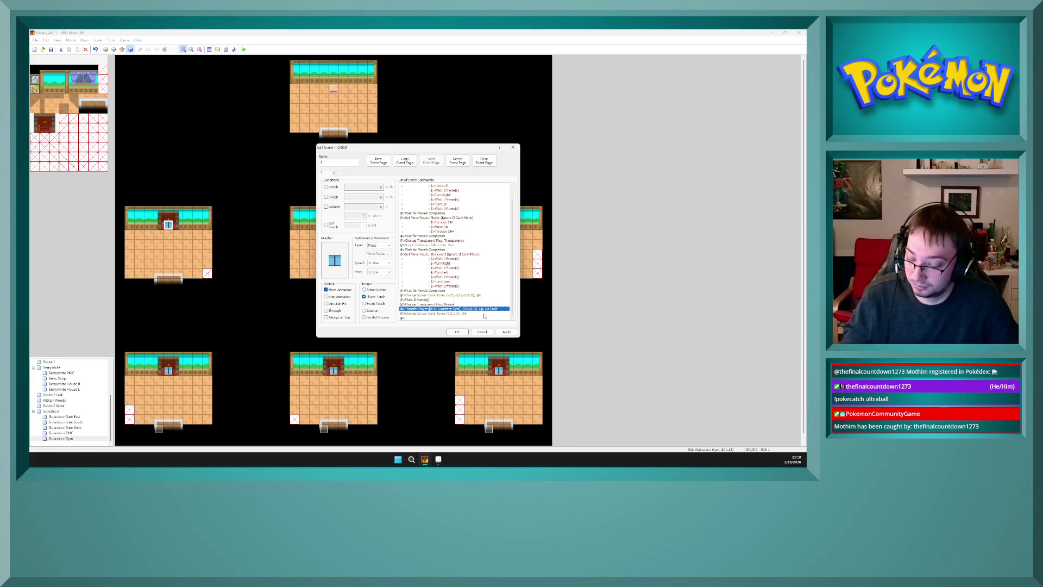
pyautogui.press('Delete')
# - Review the bottom-middle room's door and exit events without changing them
pyautogui.click(458, 332)
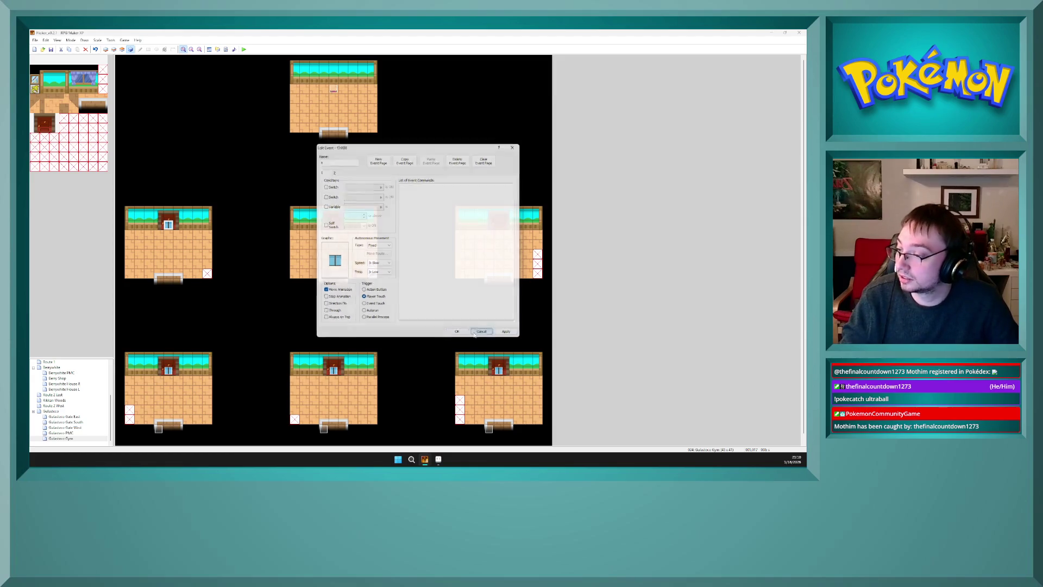
pyautogui.doubleClick(334, 370)
pyautogui.scroll(-3, 425, 291)
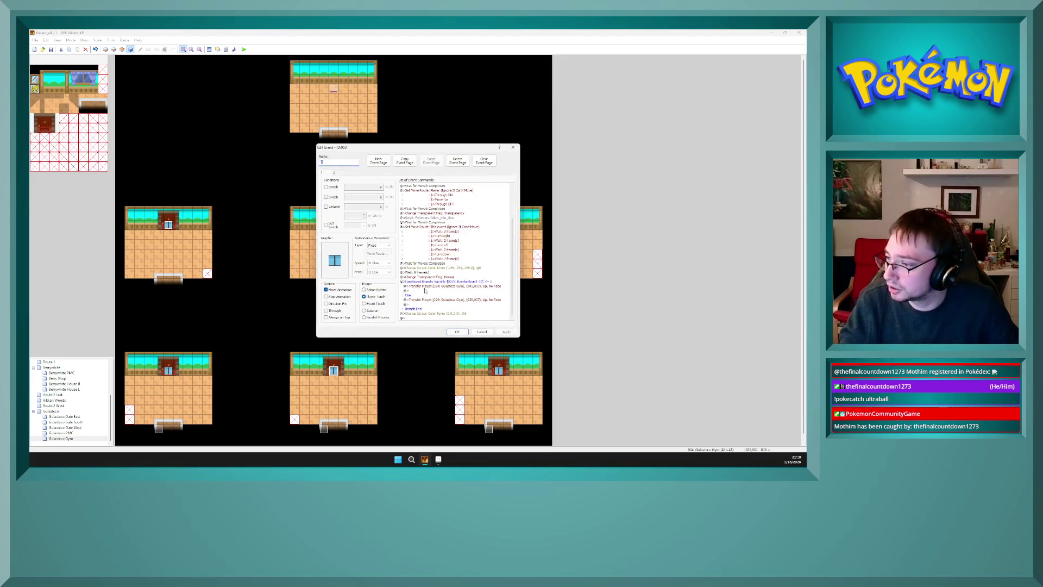
pyautogui.click(438, 281)
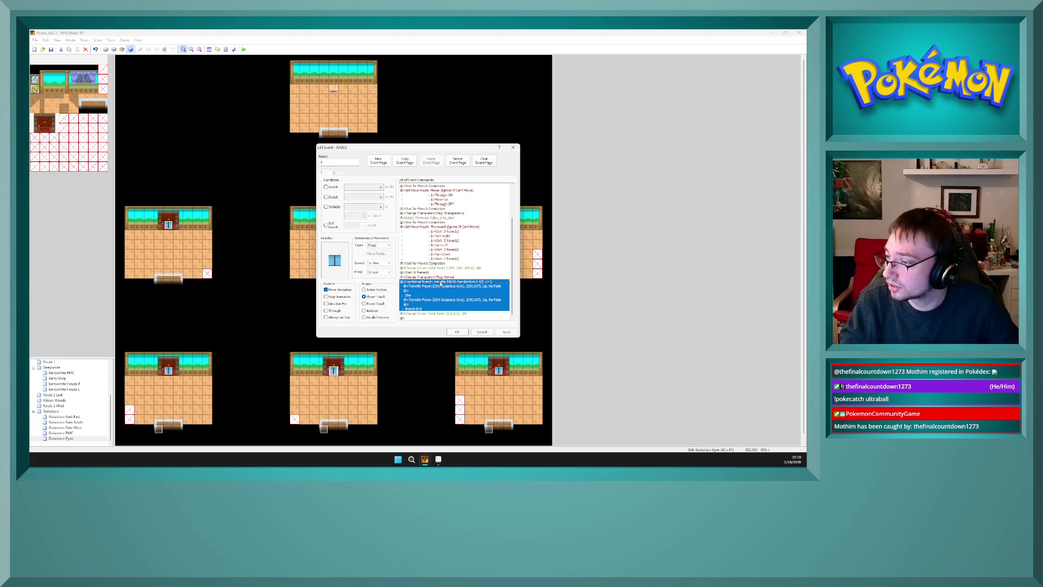
pyautogui.click(458, 332)
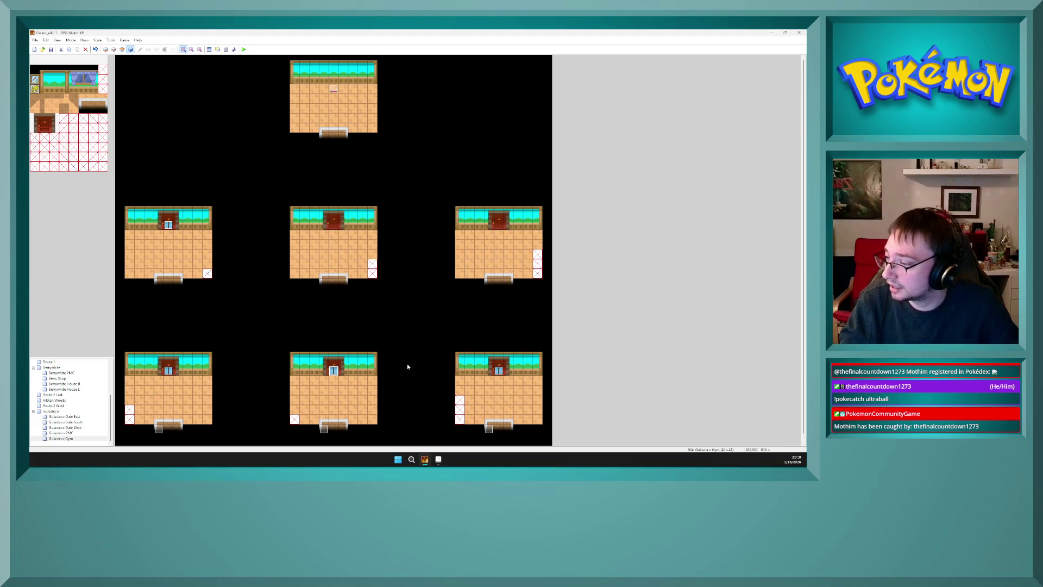
pyautogui.doubleClick(324, 429)
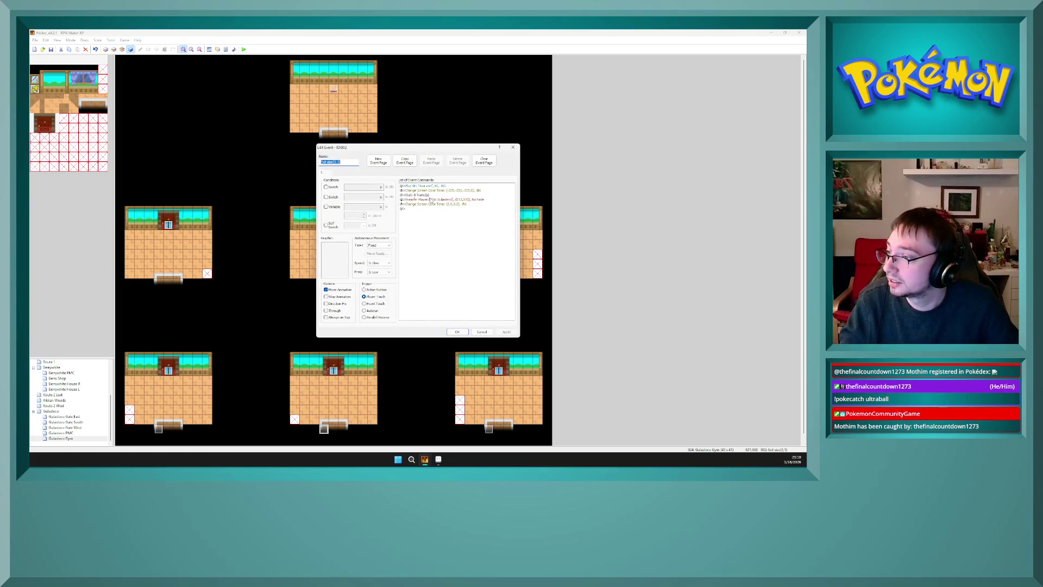
pyautogui.click(431, 200)
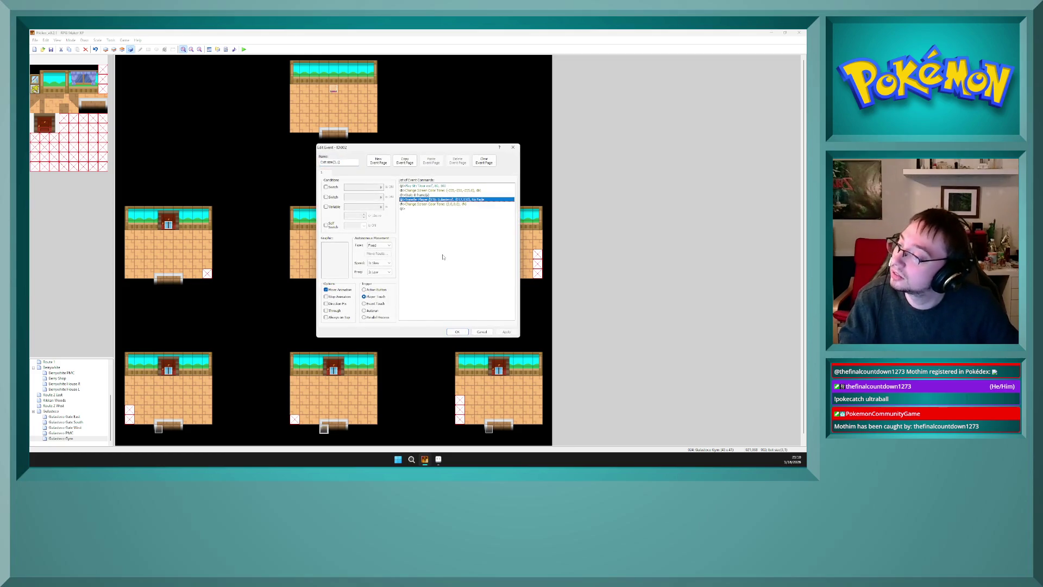
pyautogui.click(457, 332)
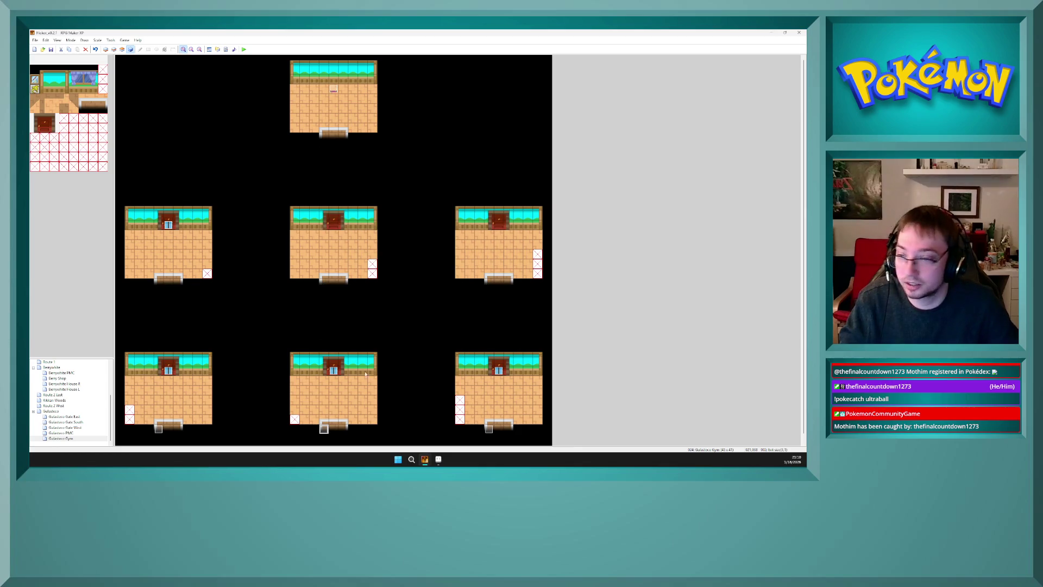
pyautogui.doubleClick(333, 371)
pyautogui.scroll(-5, 449, 289)
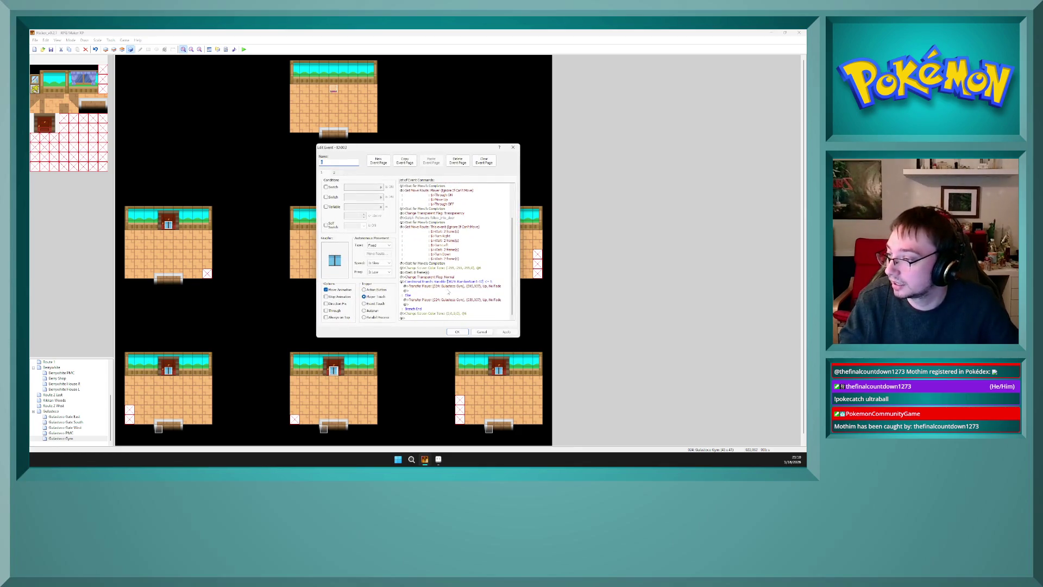
pyautogui.click(456, 332)
# - Replace the left room door event's conditional branches with a single Transfer Player command
pyautogui.doubleClick(168, 234)
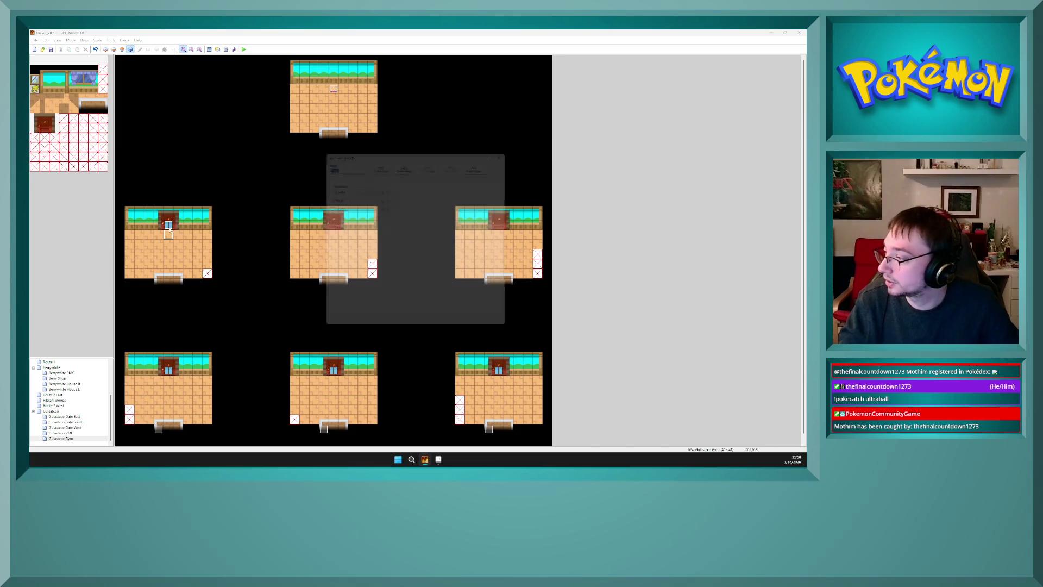
pyautogui.press('Escape')
pyautogui.doubleClick(169, 224)
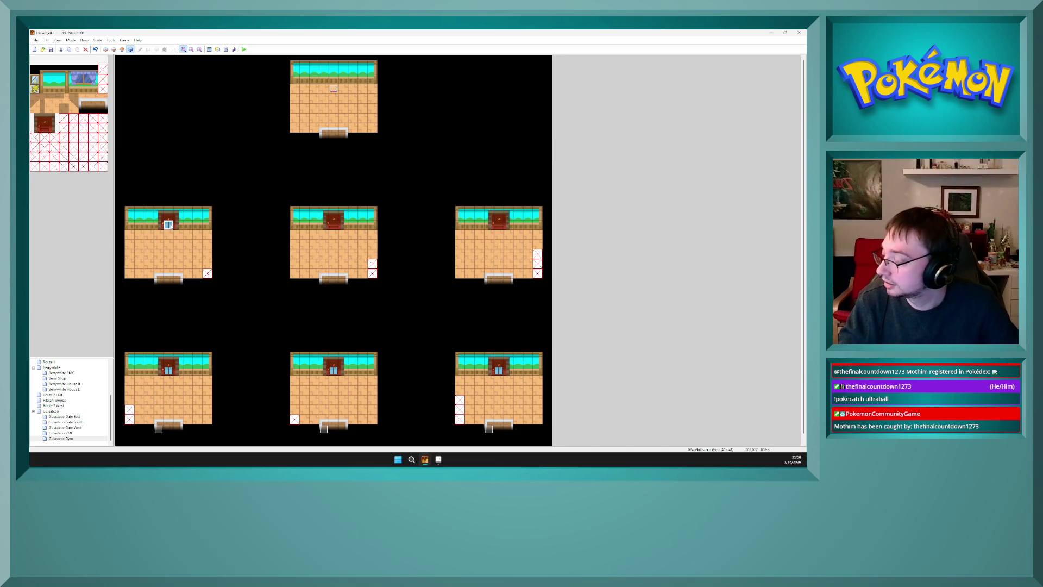
pyautogui.scroll(-5, 500, 298)
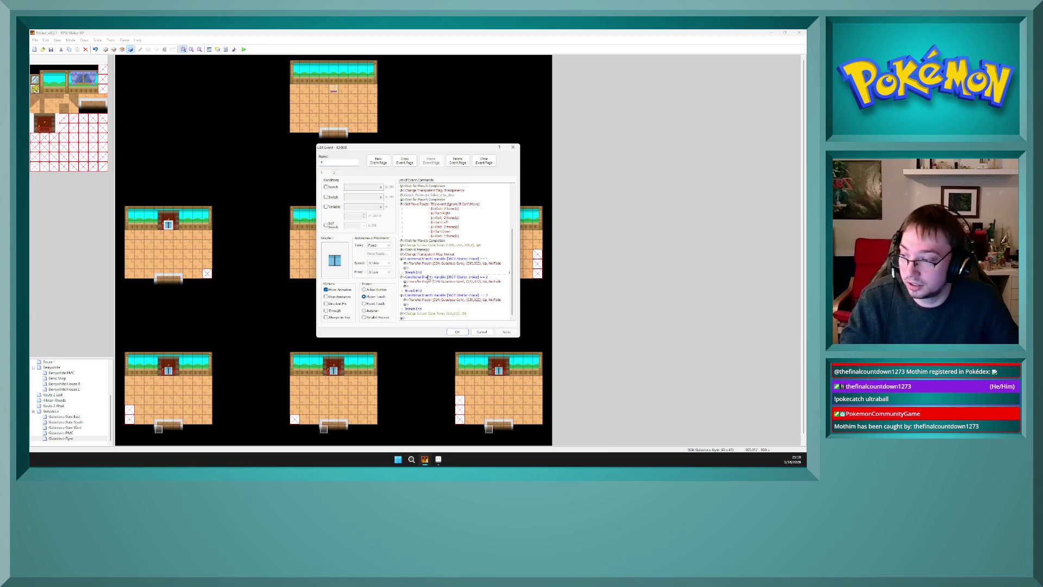
pyautogui.click(429, 277)
pyautogui.press('Delete')
pyautogui.press('Delete')
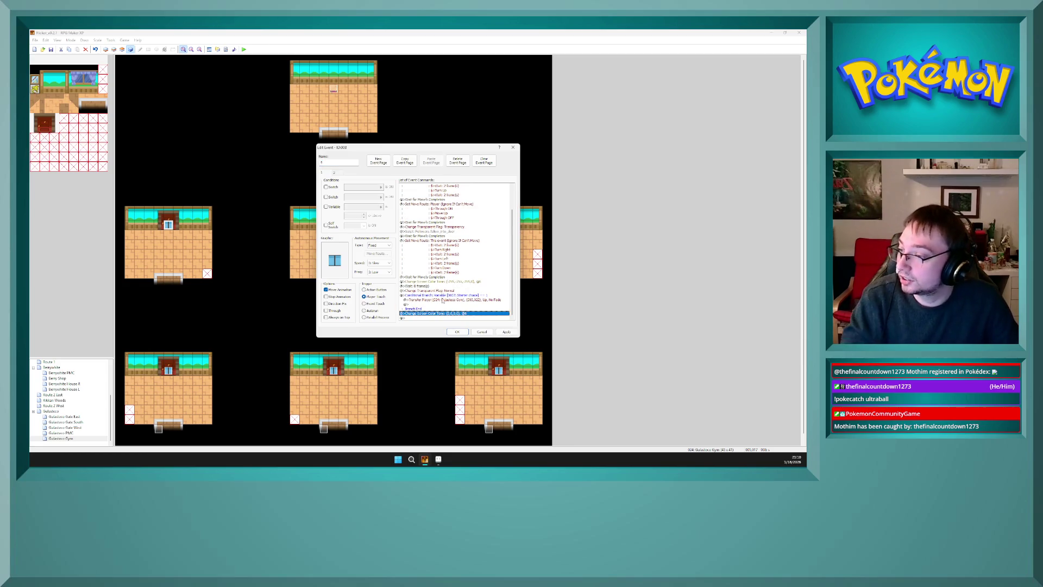
pyautogui.click(441, 299)
pyautogui.press('Delete')
pyautogui.click(442, 301)
pyautogui.hotkey('ctrl', 'v')
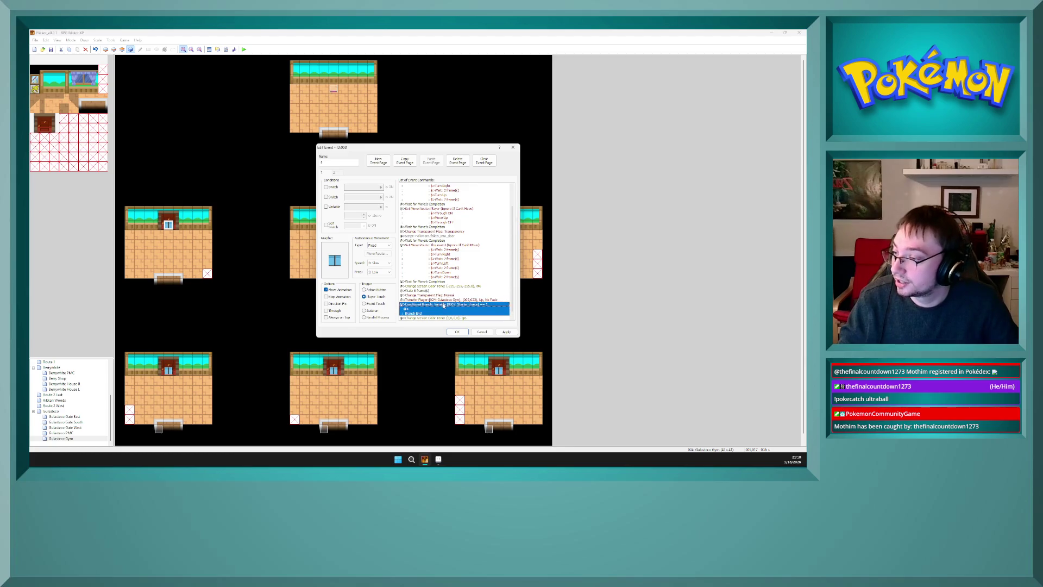
pyautogui.press('Delete')
# - Set that transfer's destination to 024: Gulasteco Gym (022,007) and apply the event
pyautogui.doubleClick(444, 309)
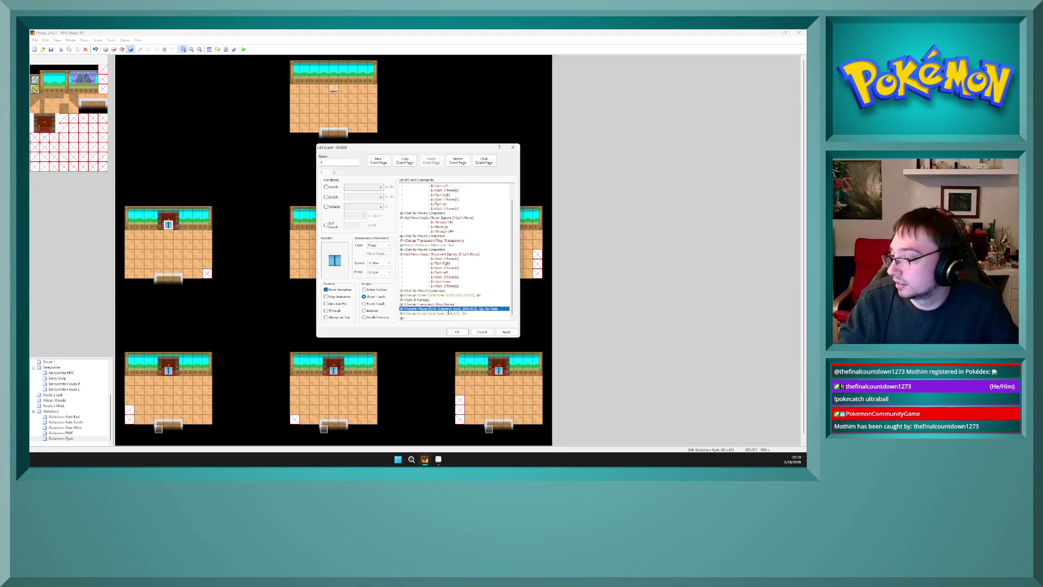
pyautogui.click(467, 228)
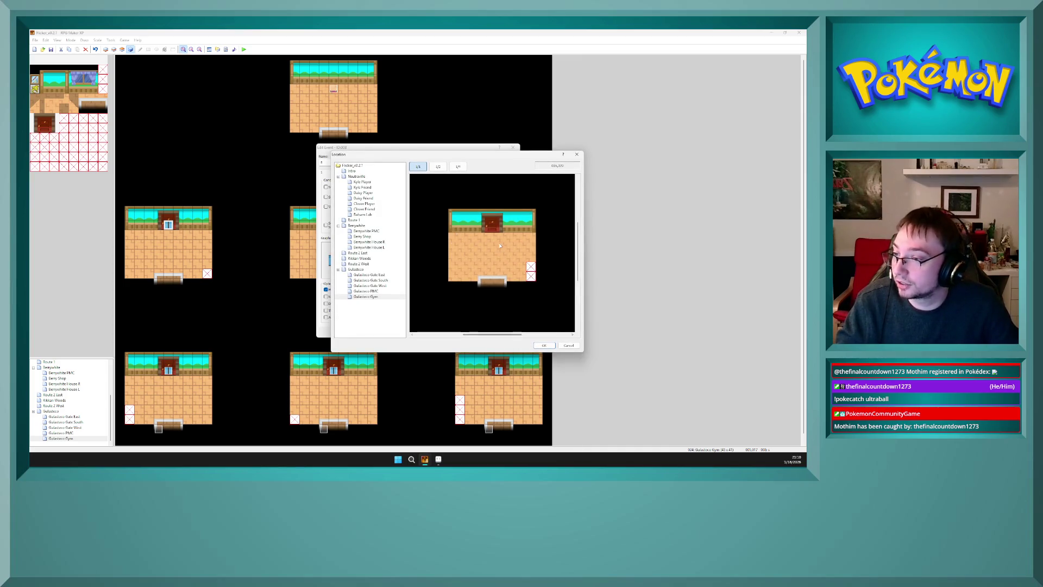
pyautogui.moveTo(579, 251); pyautogui.dragTo(582, 176)
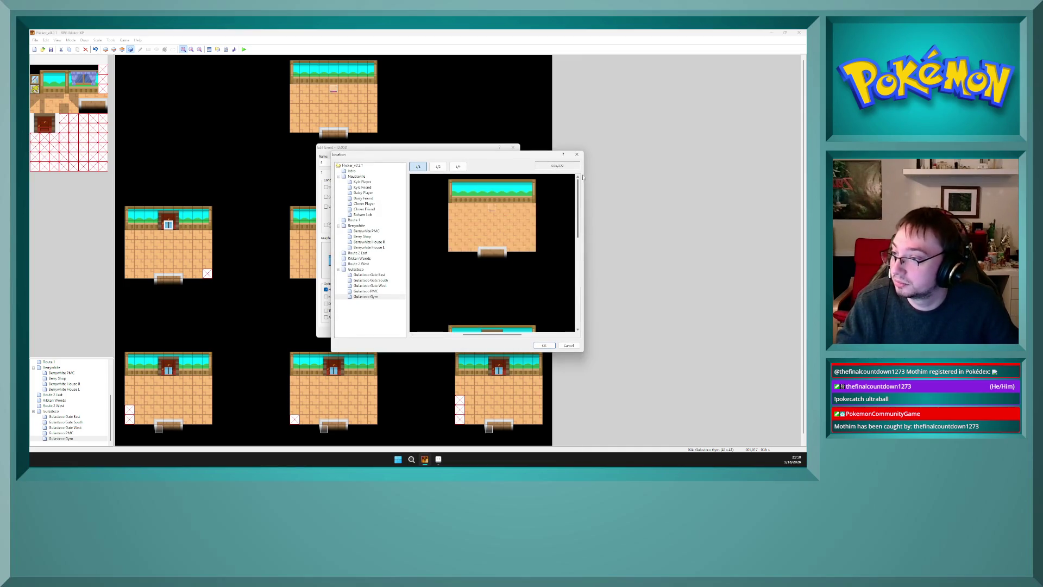
pyautogui.click(491, 247)
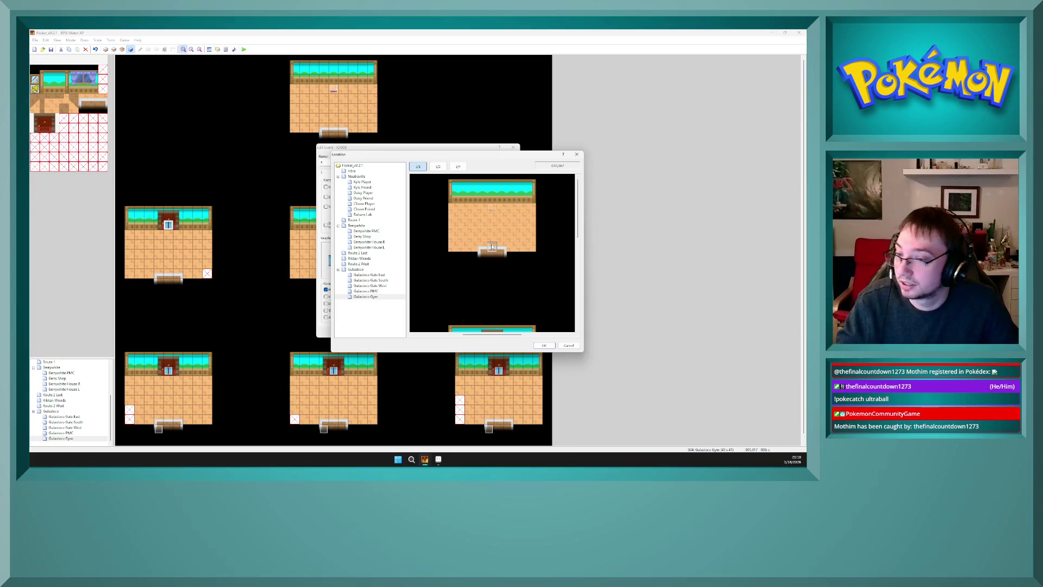
pyautogui.click(536, 346)
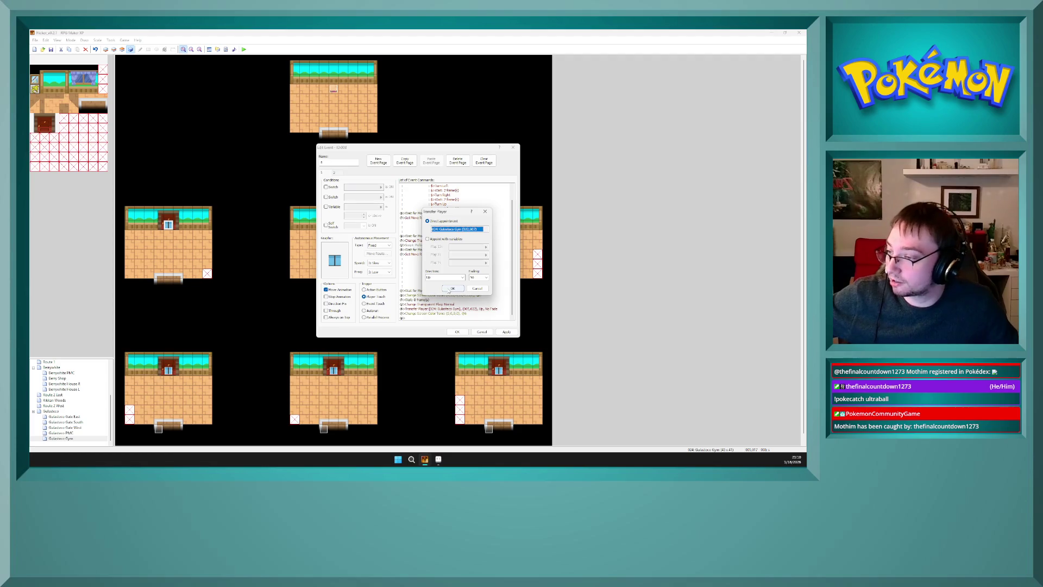
pyautogui.click(451, 289)
pyautogui.click(323, 173)
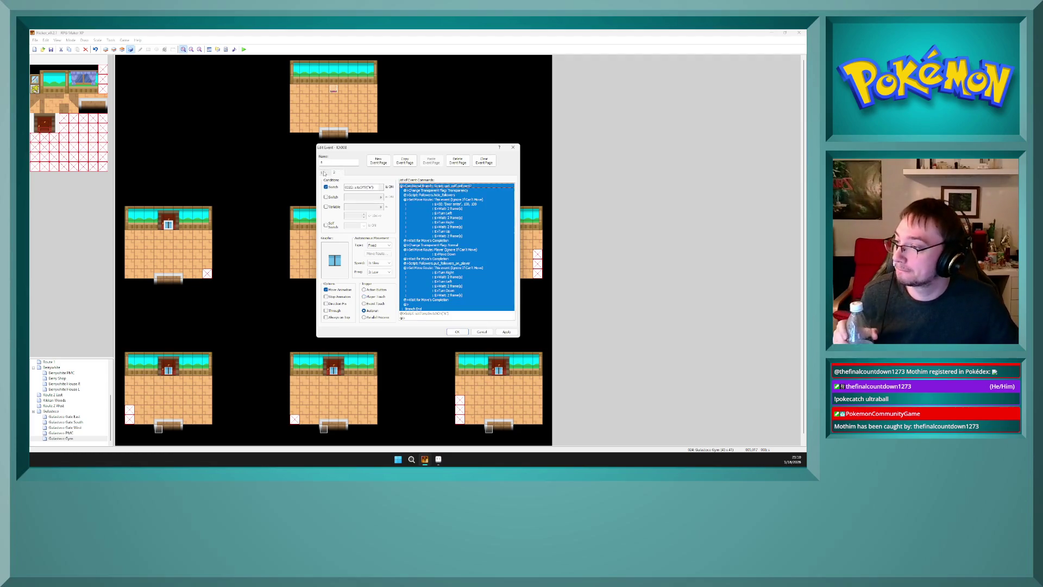
pyautogui.press('Right')
pyautogui.click(505, 332)
pyautogui.click(459, 332)
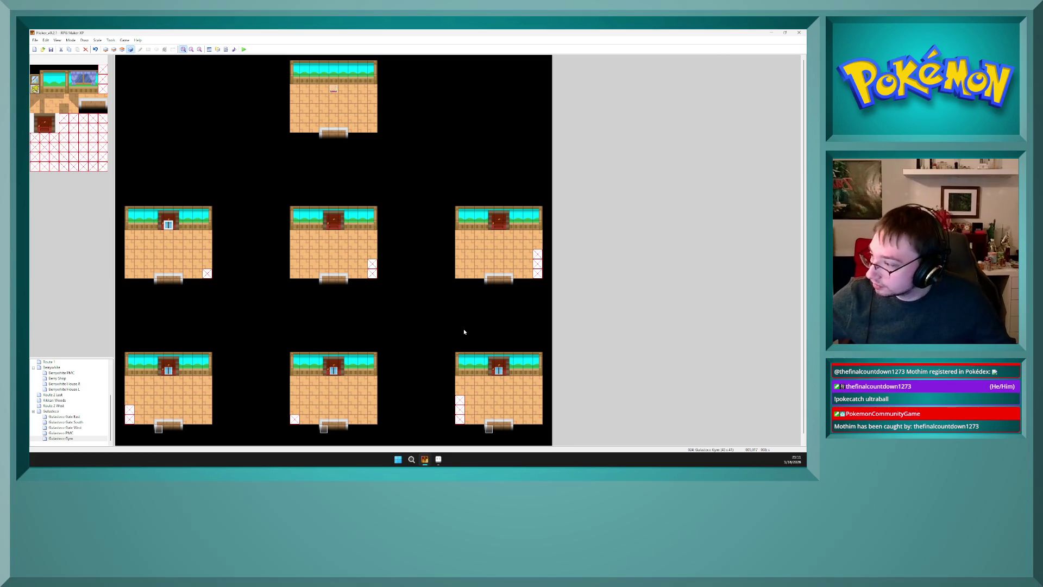
# - Paste the left-middle door event onto the middle and right rooms' top doors
pyautogui.click(169, 225)
pyautogui.click(333, 225)
pyautogui.hotkey('ctrl', 'v')
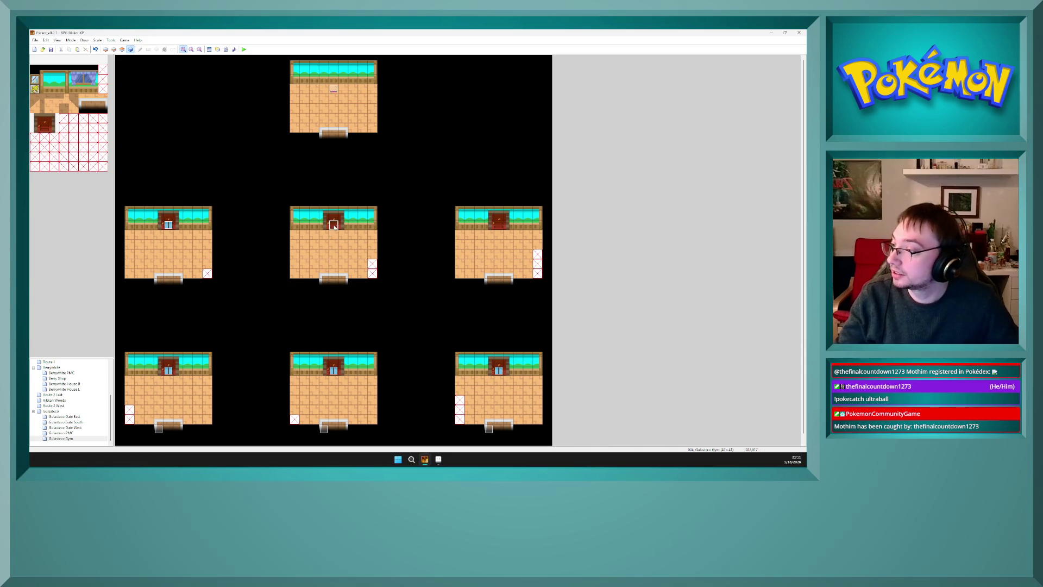
pyautogui.click(499, 225)
pyautogui.hotkey('ctrl', 'v')
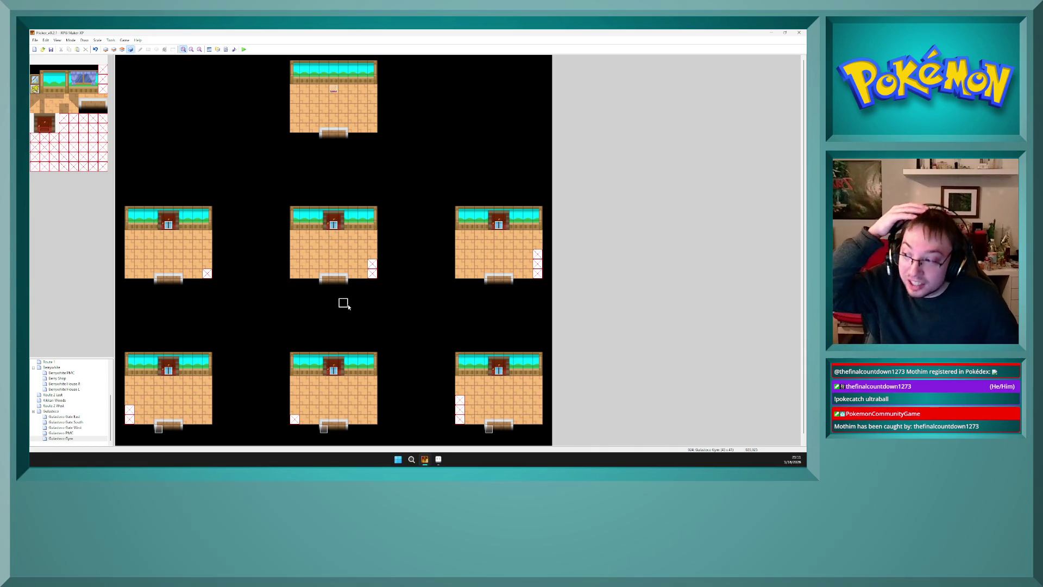
pyautogui.click(334, 303)
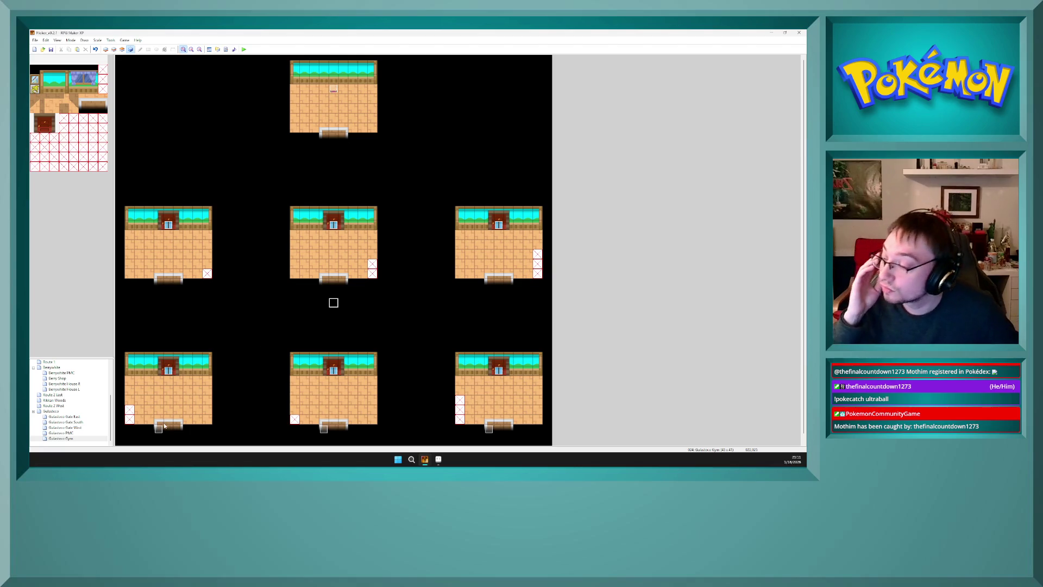
# - Paste the bottom-left room's exit event onto the left-middle room's exit tile
pyautogui.click(168, 369)
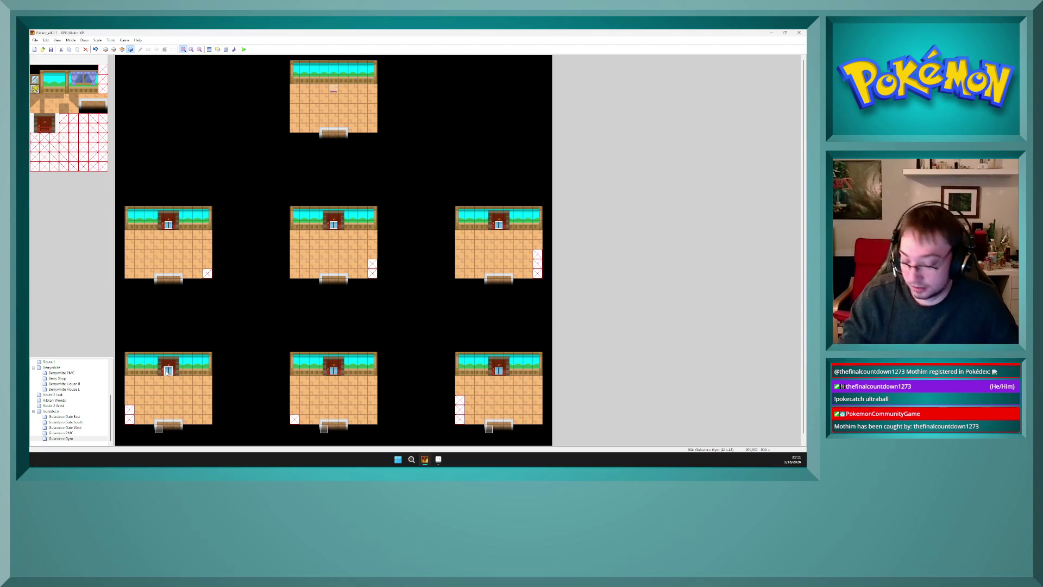
pyautogui.click(333, 128)
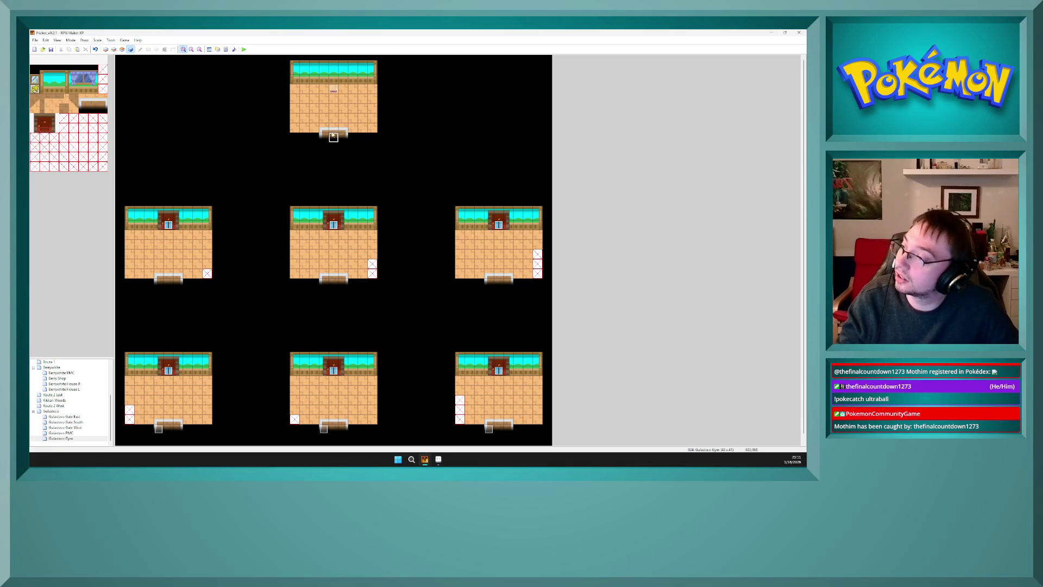
pyautogui.click(295, 196)
pyautogui.click(161, 430)
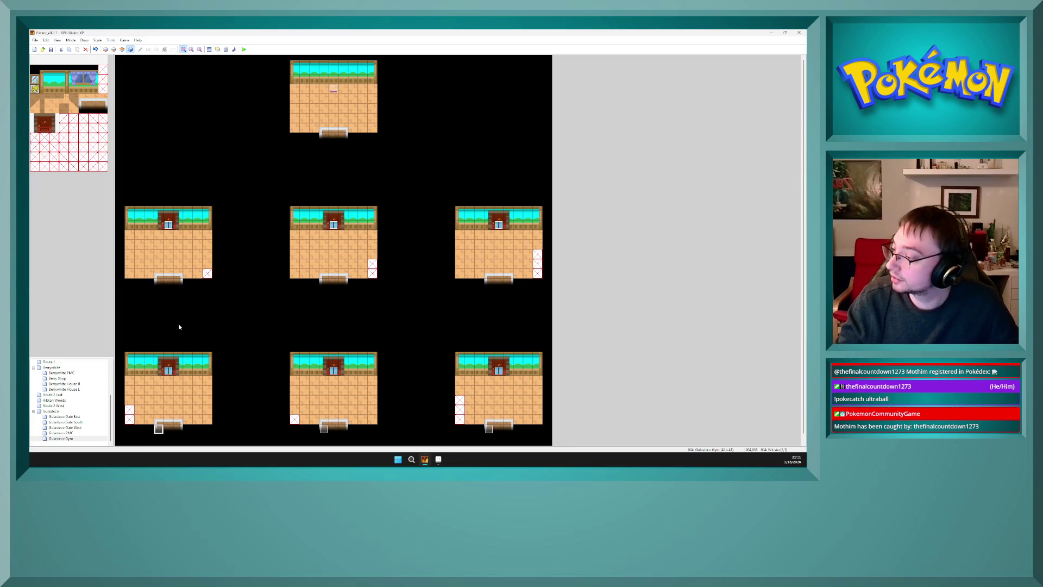
pyautogui.click(159, 282)
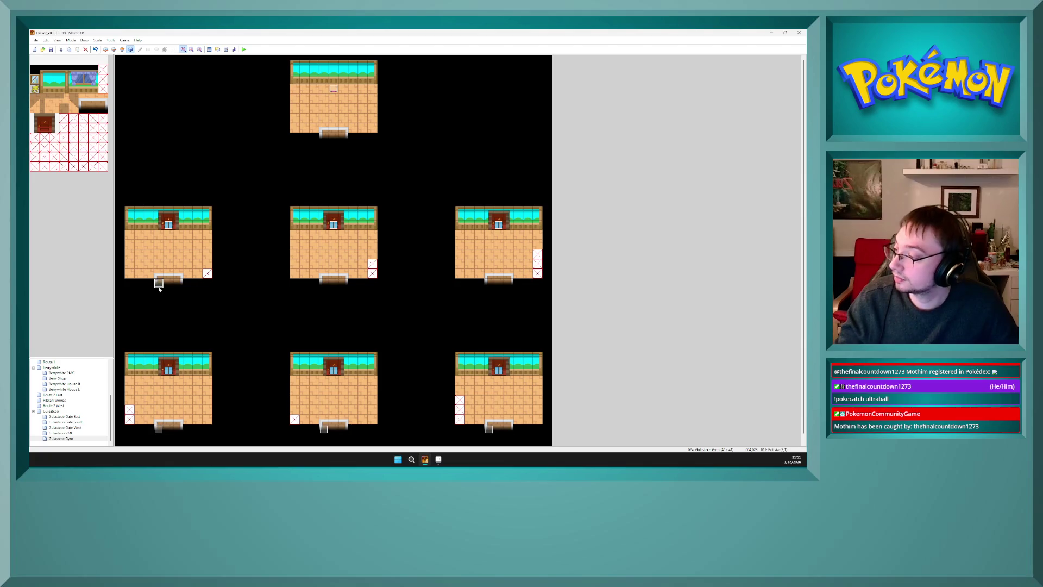
pyautogui.hotkey('ctrl', 'v')
# - Copy the conditional branch block from the bottom-middle room's door event
pyautogui.doubleClick(158, 282)
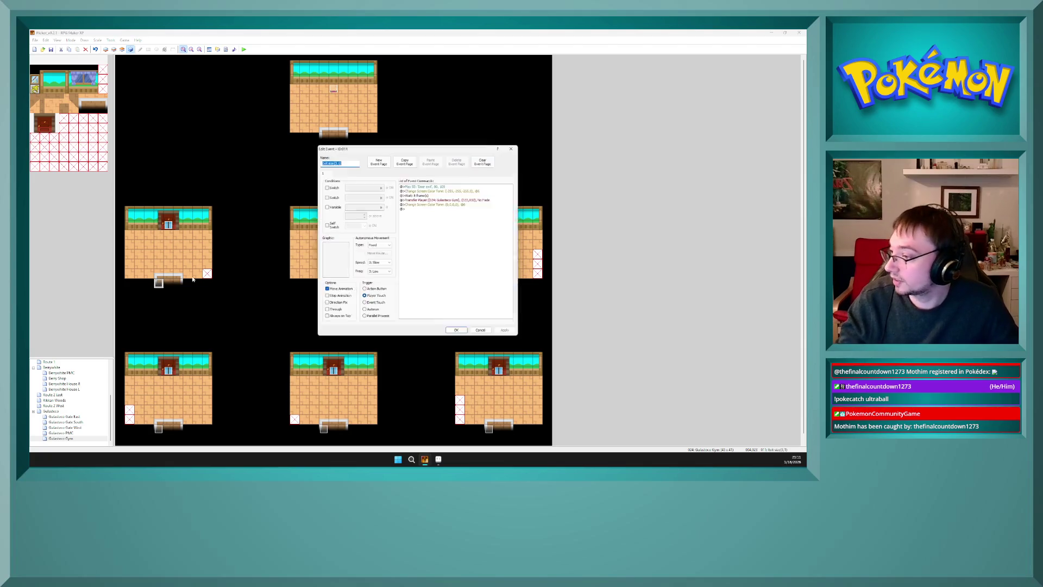
pyautogui.click(445, 204)
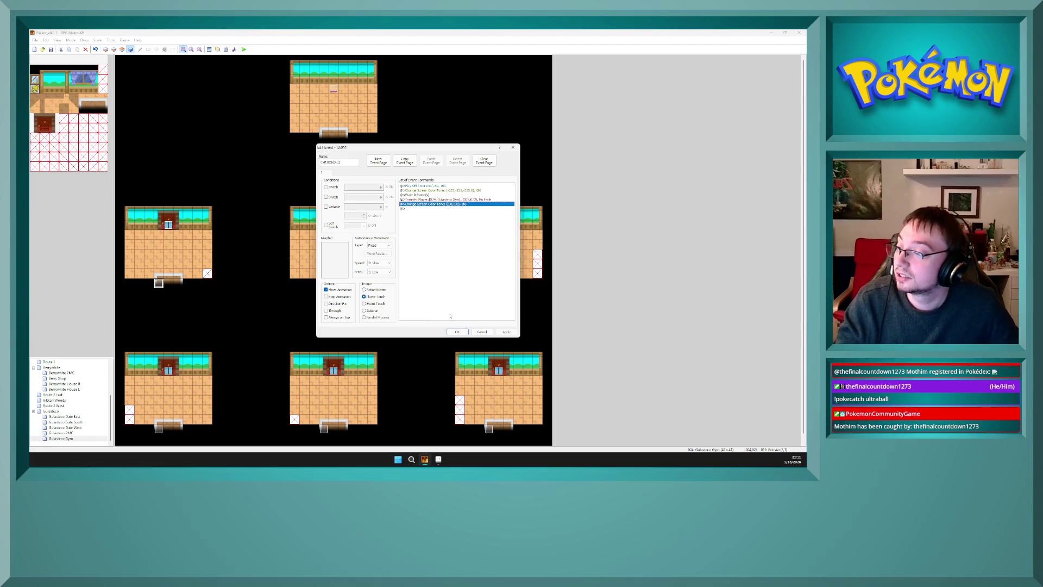
pyautogui.click(456, 331)
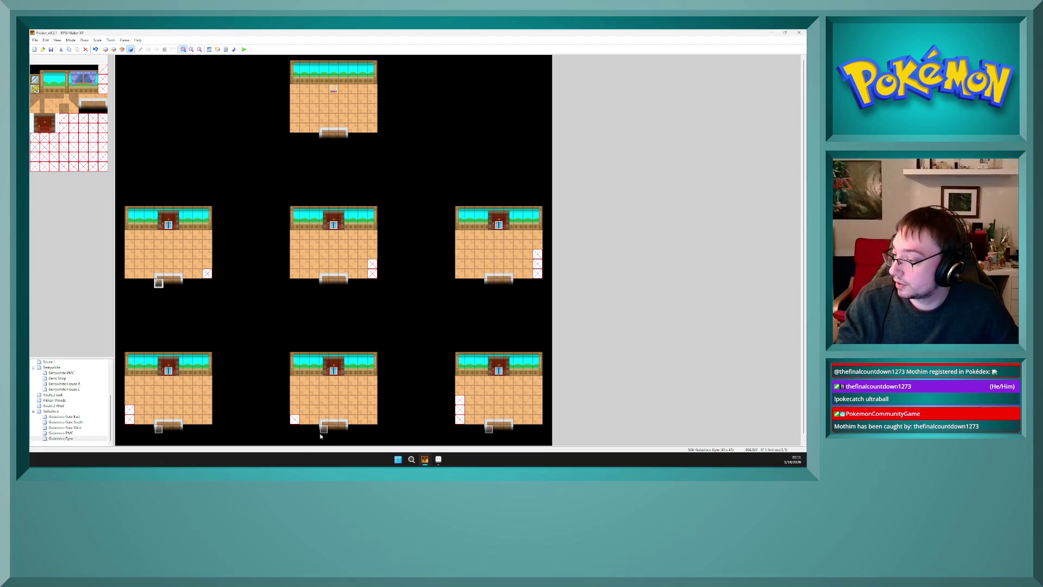
pyautogui.doubleClick(322, 429)
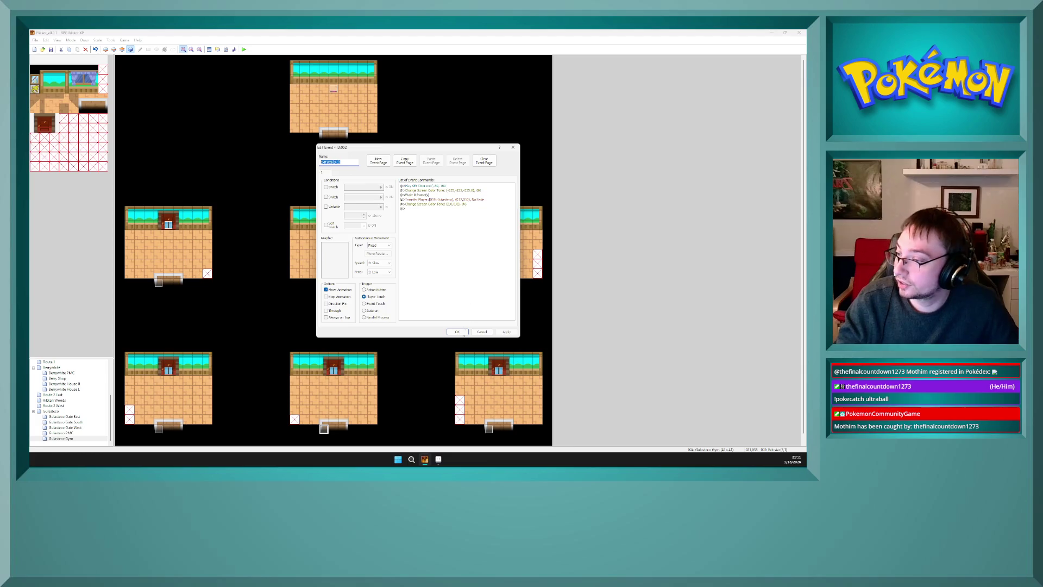
pyautogui.click(462, 332)
pyautogui.doubleClick(333, 371)
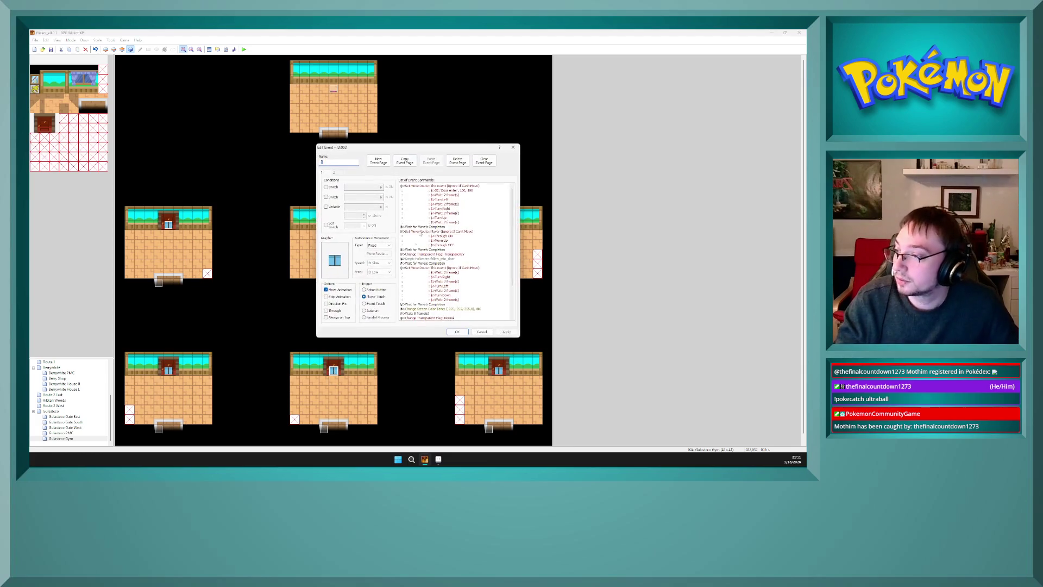
pyautogui.scroll(-3, 448, 282)
pyautogui.click(447, 282)
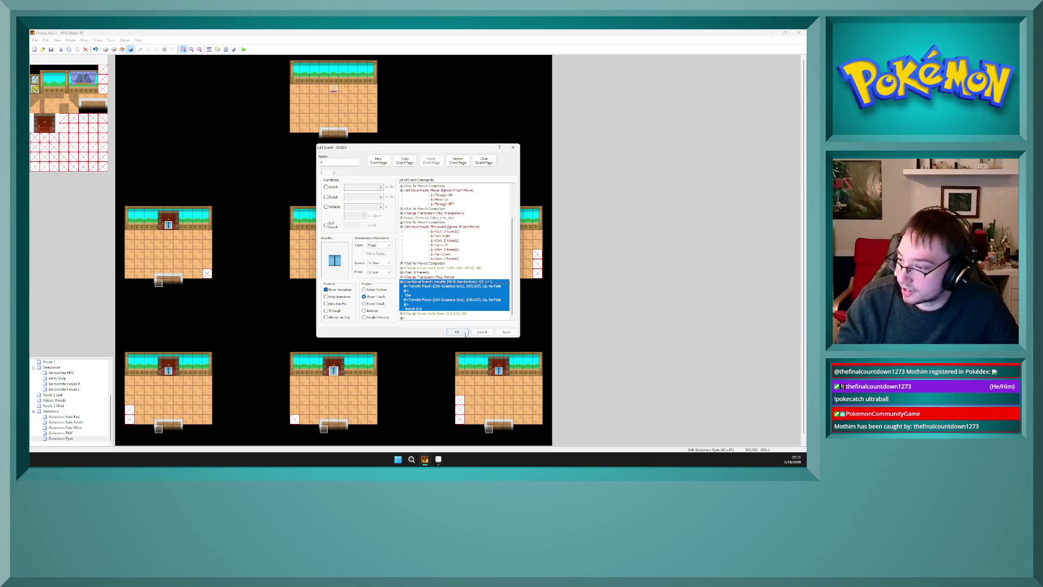
pyautogui.press('Escape')
# - Swap the pasted exit event's old branch for the copied one and edit its first transfer
pyautogui.doubleClick(159, 282)
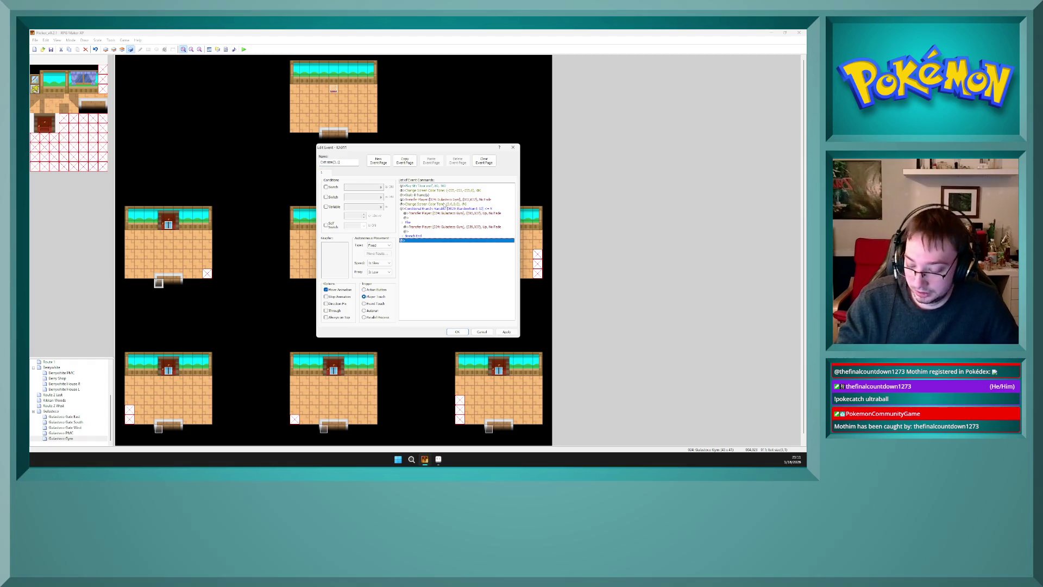
pyautogui.click(442, 209)
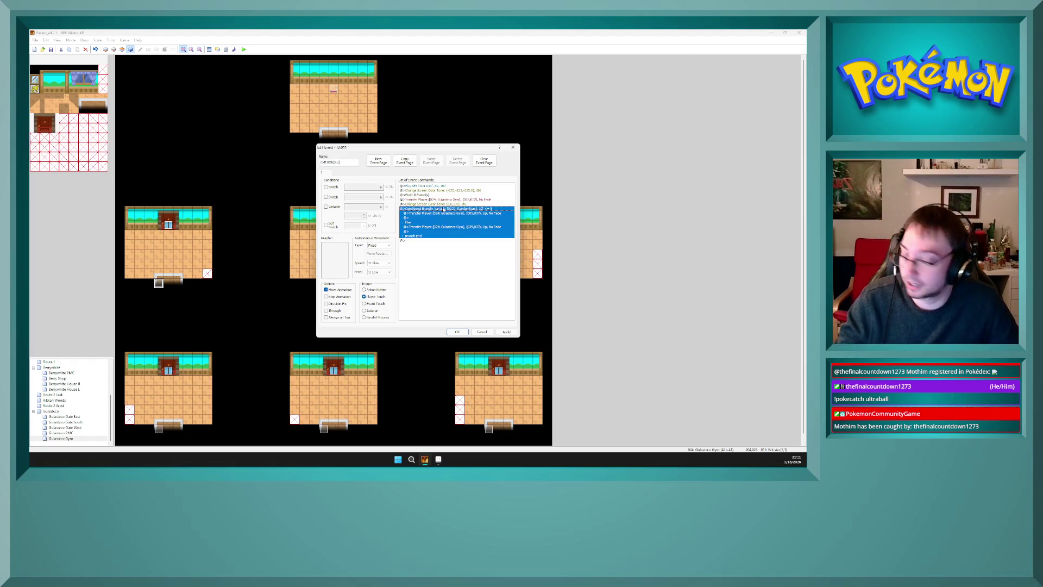
pyautogui.press('Delete')
pyautogui.click(434, 205)
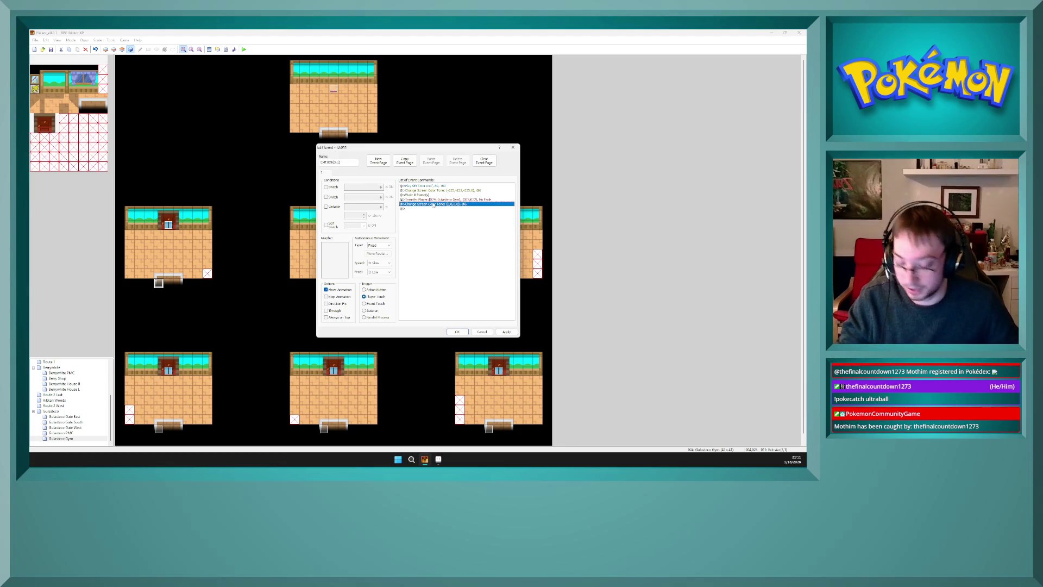
pyautogui.hotkey('ctrl', 'v')
pyautogui.click(445, 200)
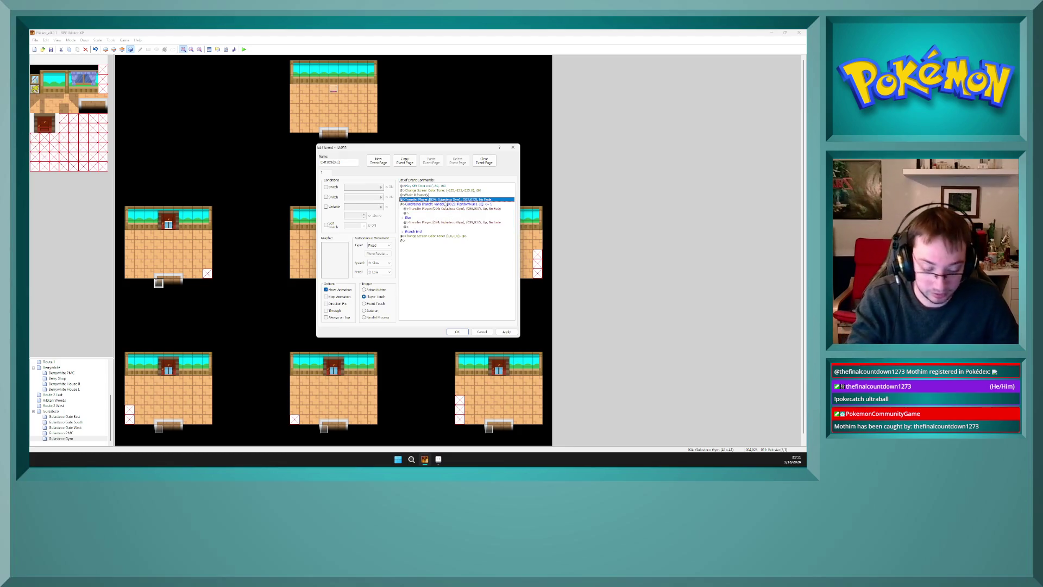
pyautogui.press('Delete')
pyautogui.click(450, 209)
pyautogui.press('Up')
pyautogui.press('Up')
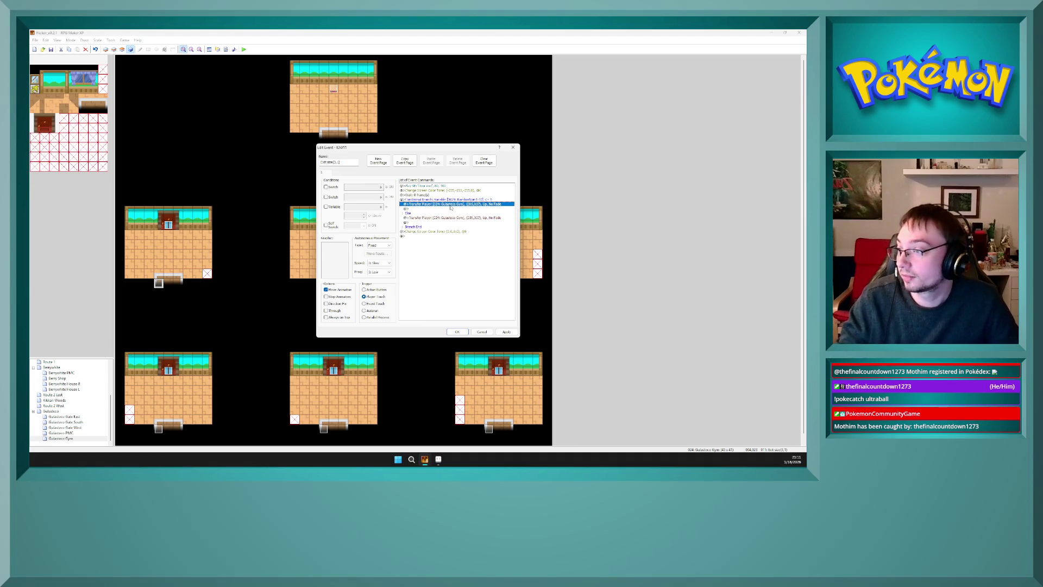
pyautogui.press('Down')
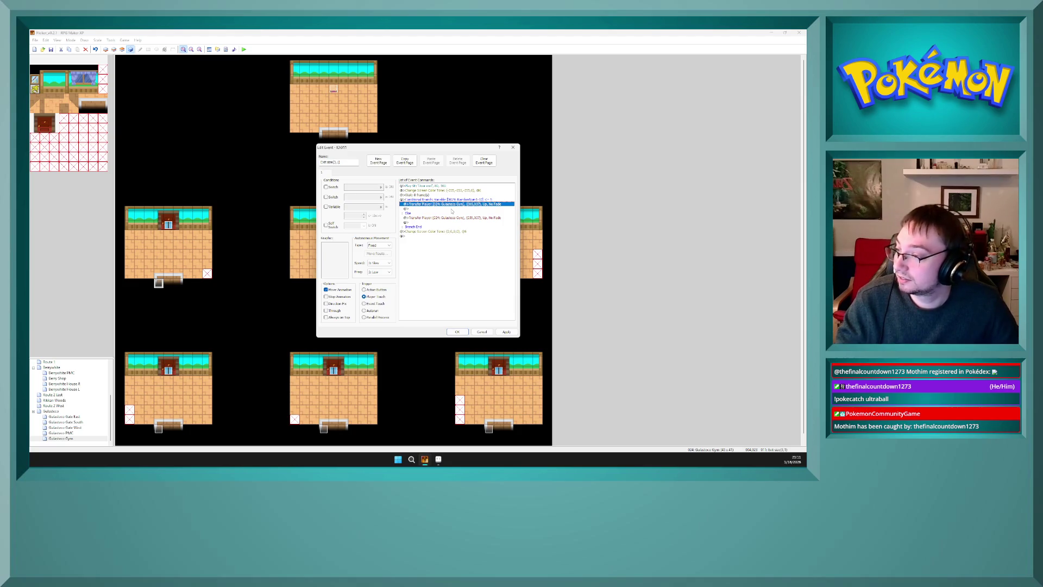
pyautogui.press('Return')
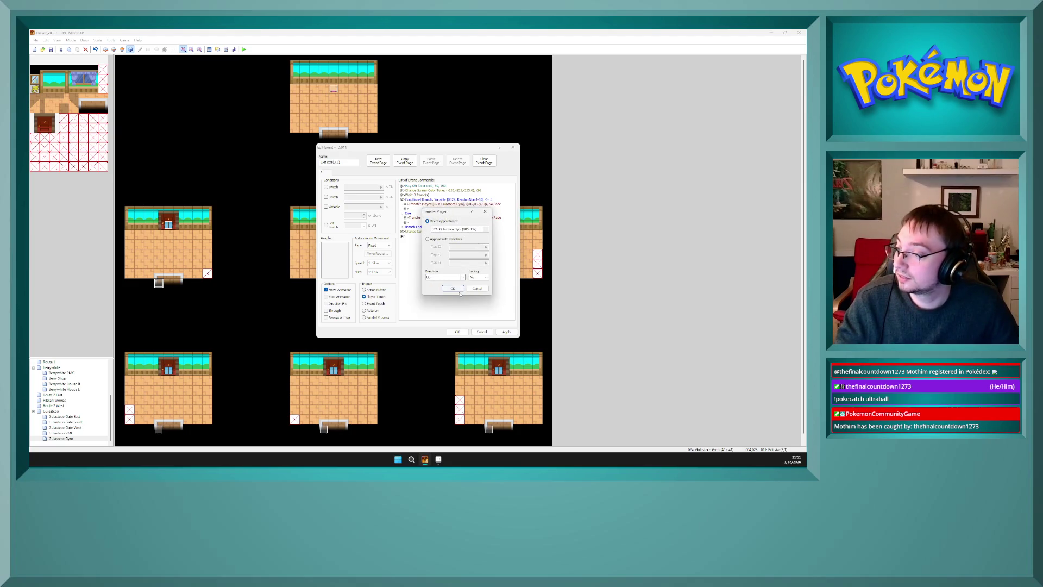
# - Point the first Transfer Player at the Gulasteco Gym room's door tile
pyautogui.click(460, 228)
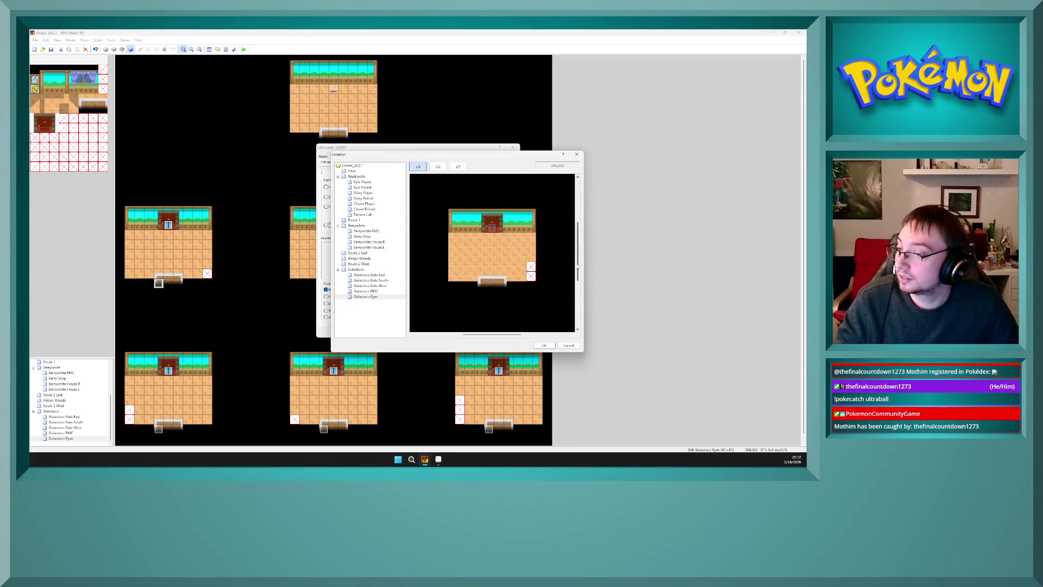
pyautogui.scroll(-3, 562, 305)
pyautogui.moveTo(507, 334); pyautogui.dragTo(456, 341)
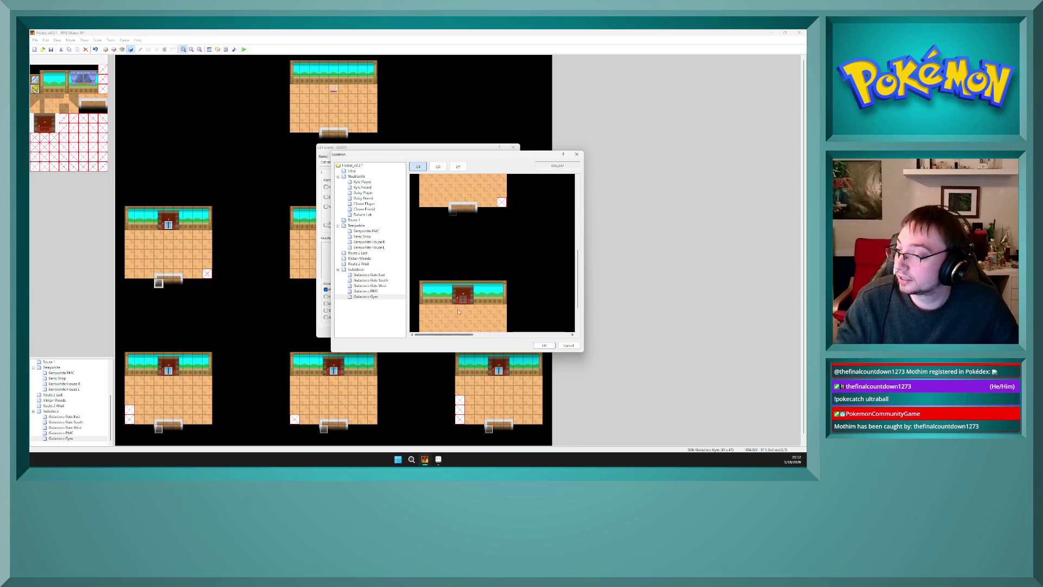
pyautogui.click(463, 309)
pyautogui.click(542, 346)
pyautogui.click(454, 289)
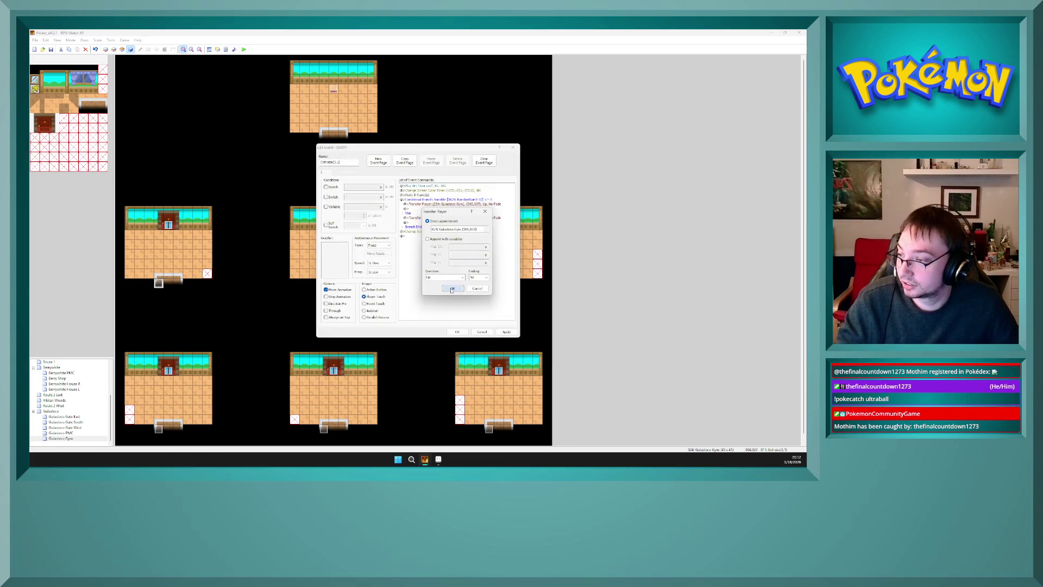
# - Re-point the second Transfer Player to a new Gulasteco Gym tile and apply
pyautogui.click(456, 218)
pyautogui.doubleClick(457, 218)
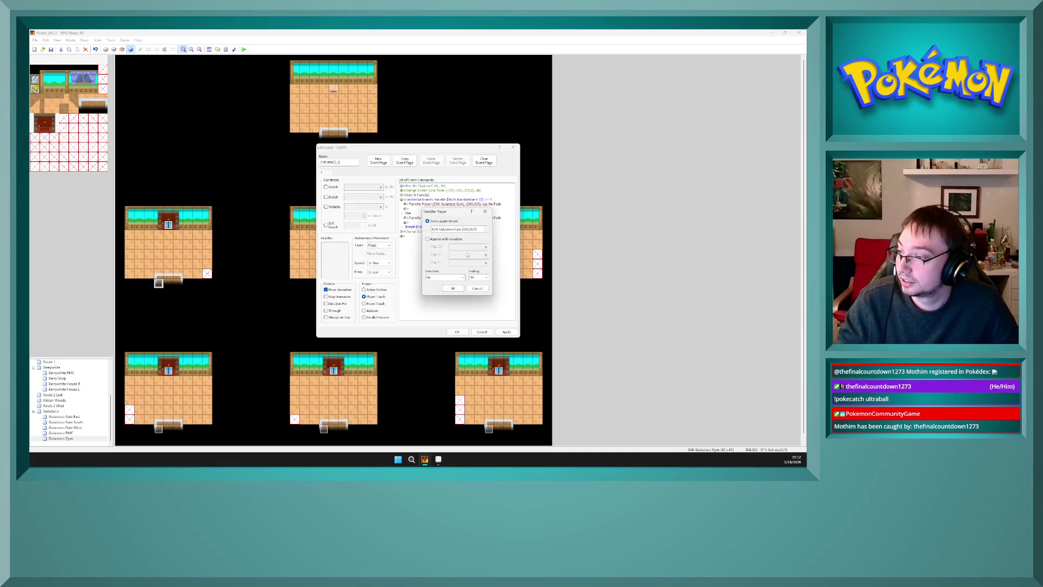
pyautogui.click(459, 230)
pyautogui.moveTo(493, 338); pyautogui.dragTo(541, 337)
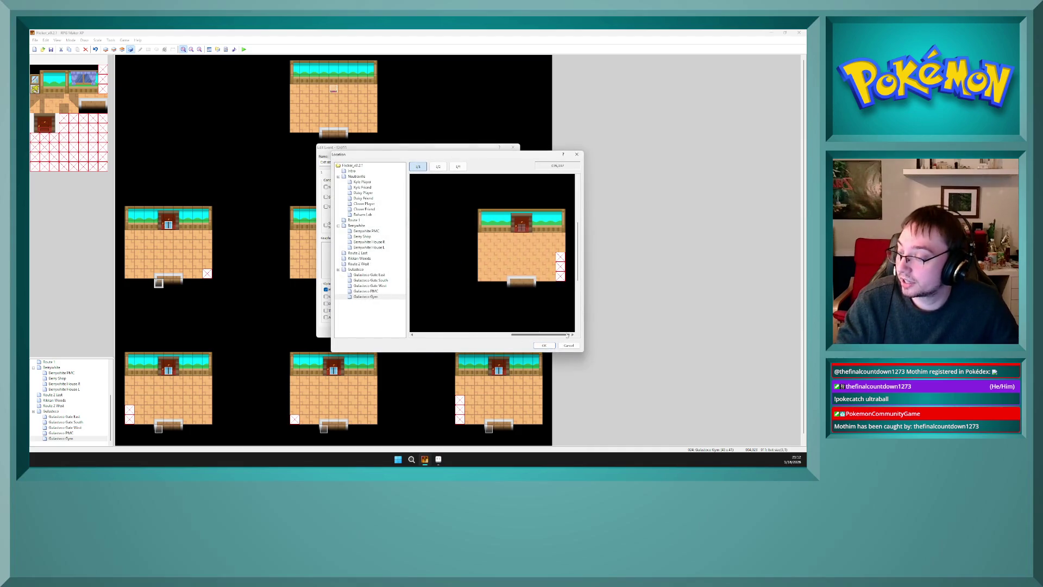
pyautogui.moveTo(577, 275); pyautogui.dragTo(577, 304)
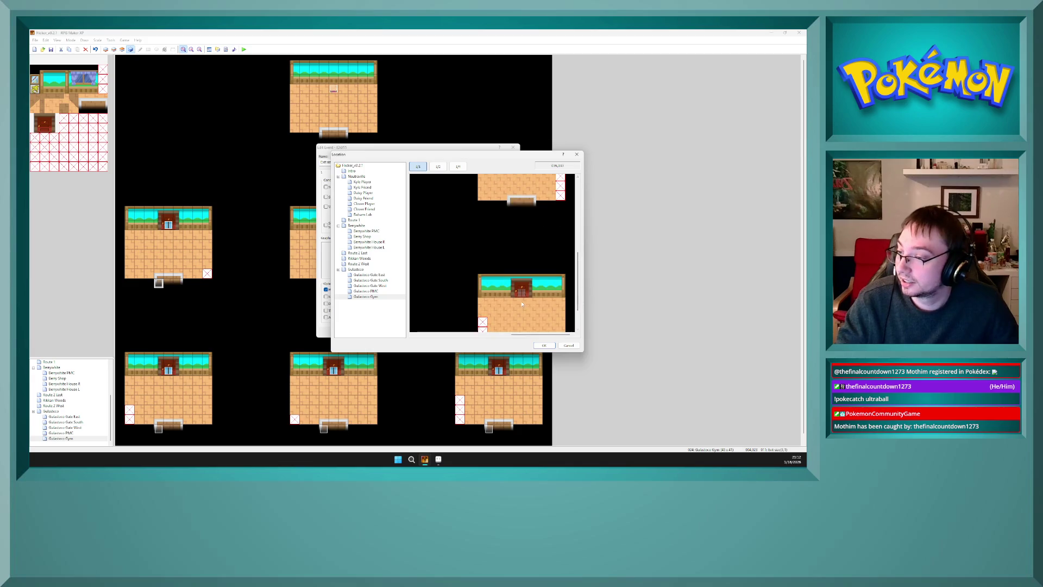
pyautogui.click(543, 346)
pyautogui.click(451, 290)
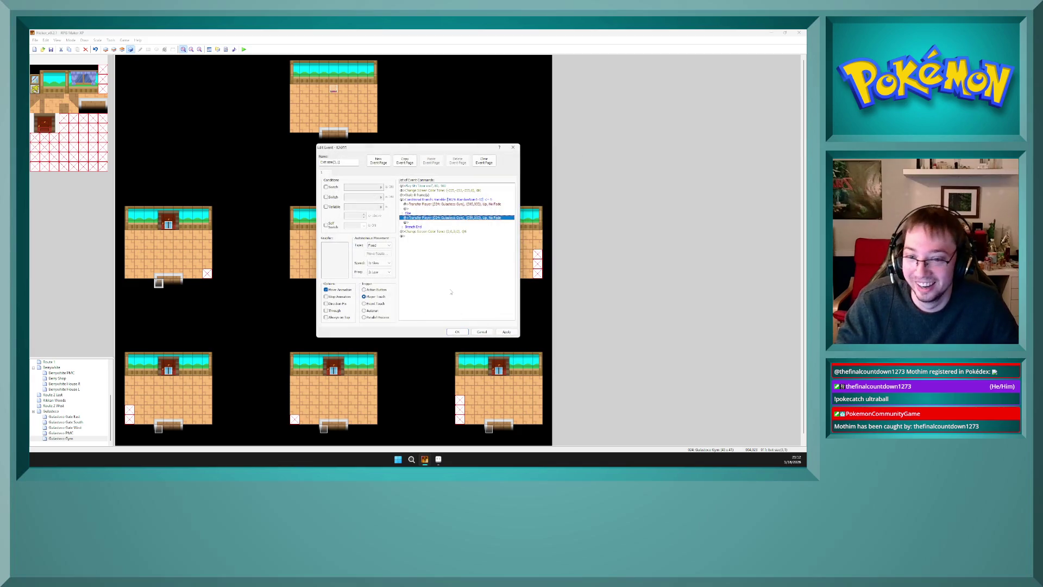
pyautogui.click(506, 332)
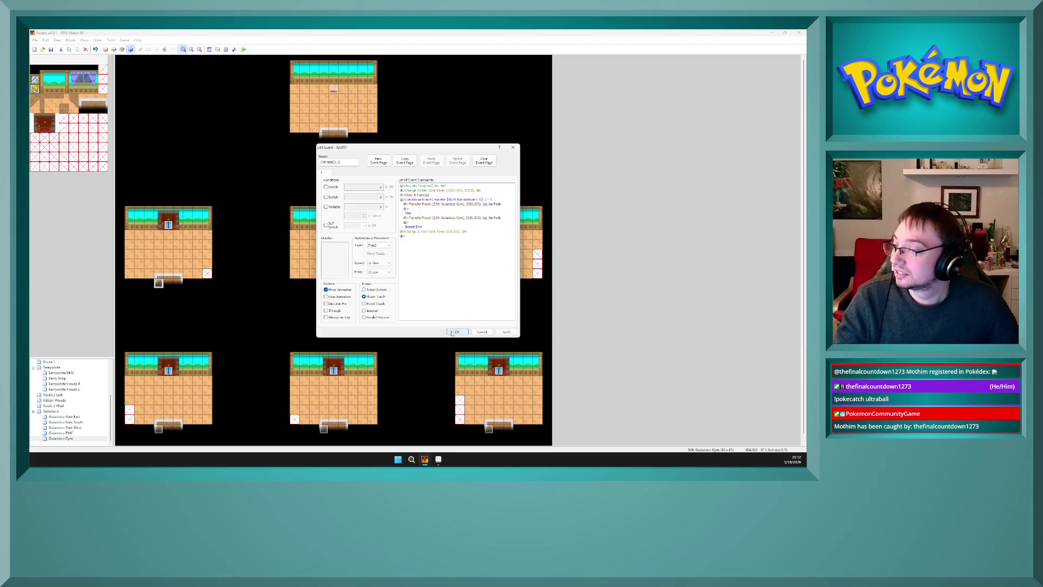
# - Save the door event, then review the left room's door and exit events
pyautogui.click(455, 332)
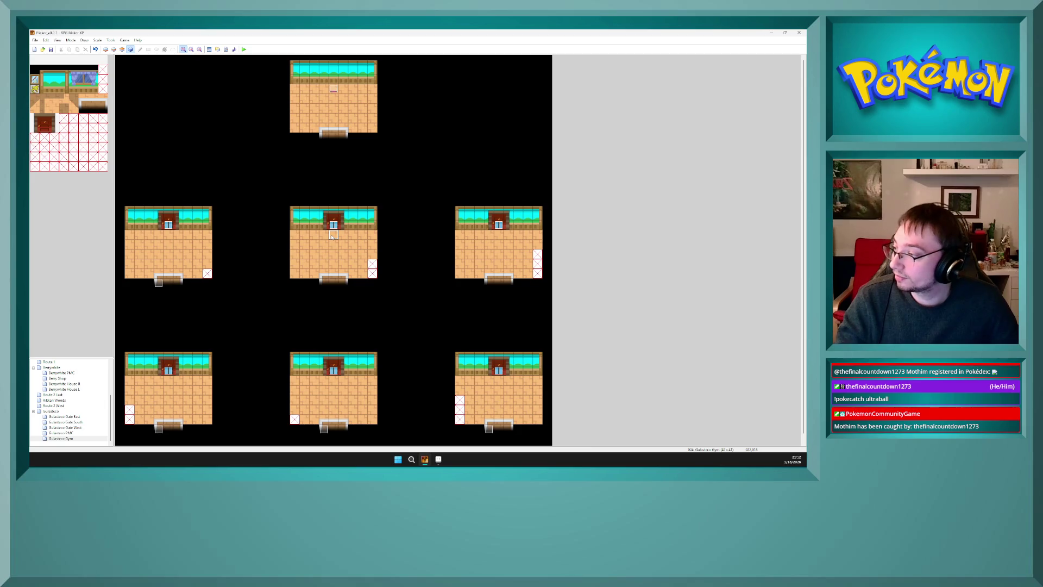
pyautogui.doubleClick(168, 225)
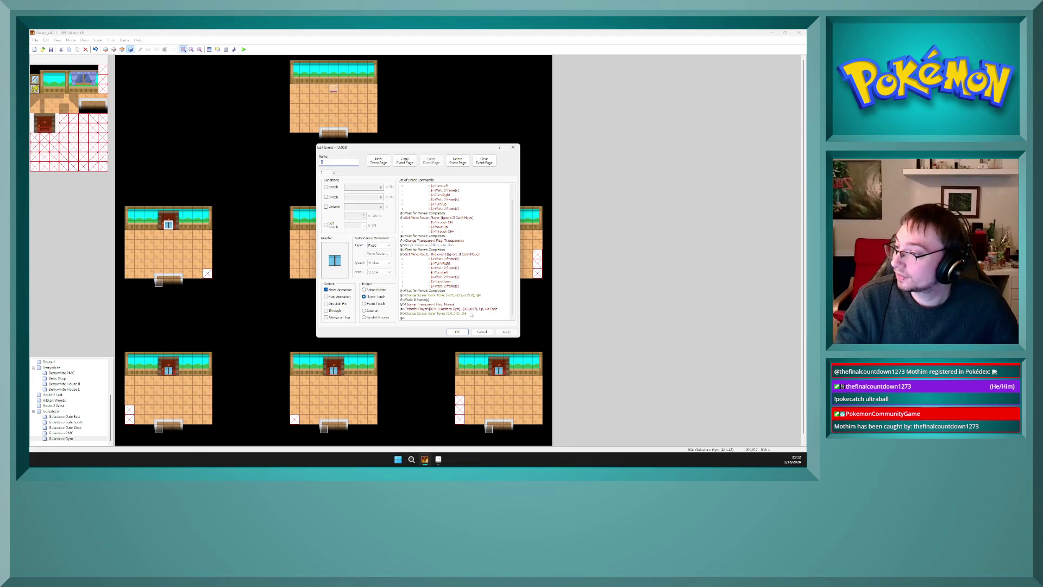
pyautogui.click(336, 173)
pyautogui.click(482, 331)
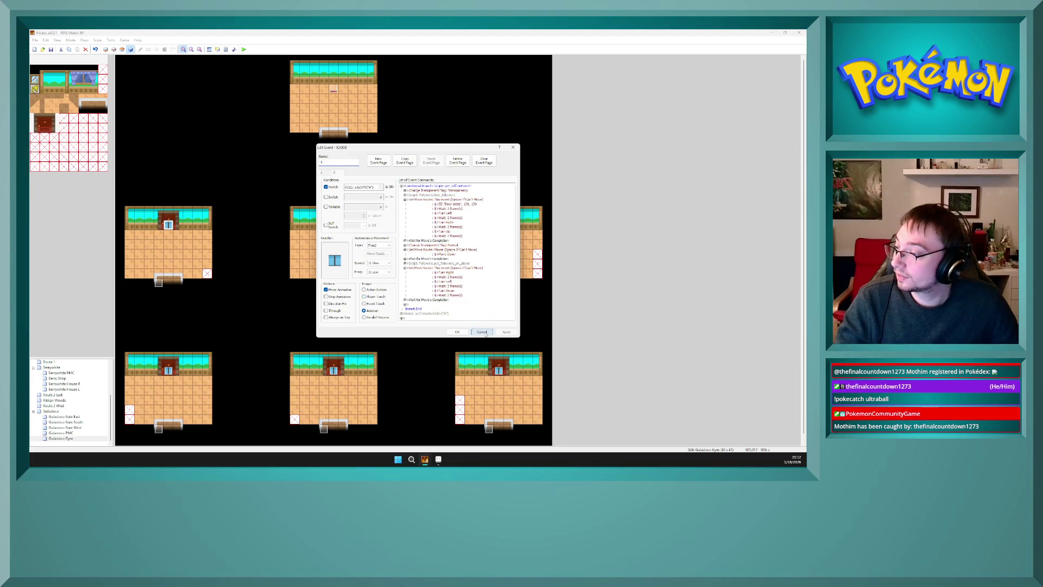
pyautogui.doubleClick(158, 282)
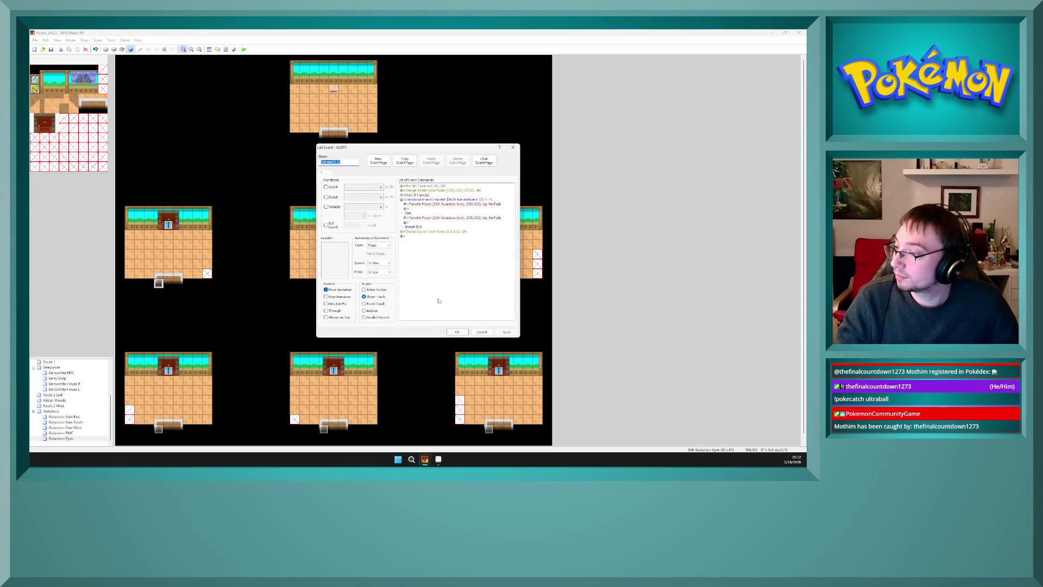
pyautogui.click(456, 332)
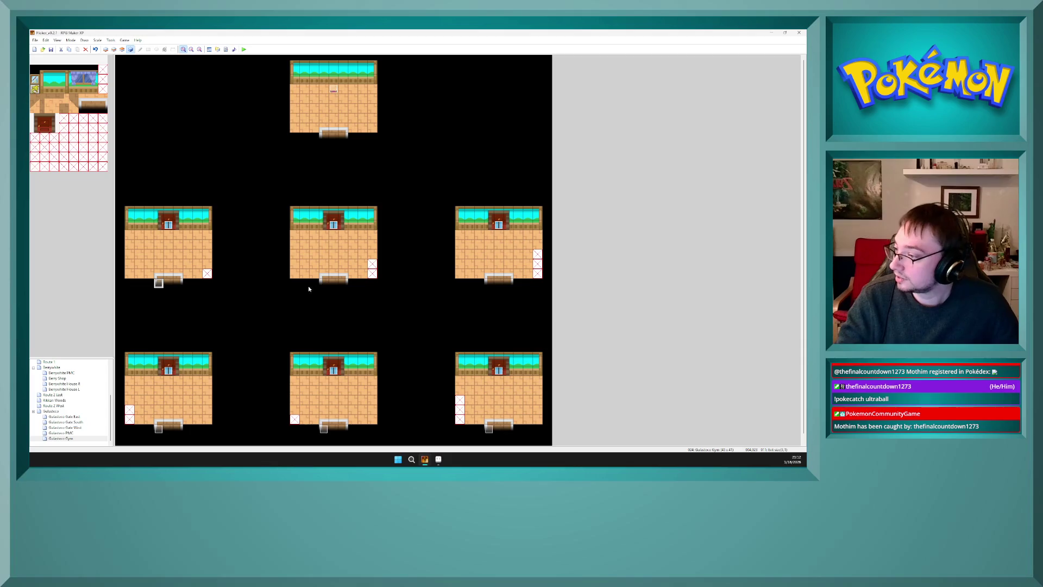
# - Duplicate the left room's exit event below the middle and right rooms
pyautogui.hotkey('ctrl', 'c')
pyautogui.click(324, 282)
pyautogui.hotkey('ctrl', 'v')
pyautogui.click(489, 282)
pyautogui.hotkey('ctrl', 'v')
pyautogui.click(448, 300)
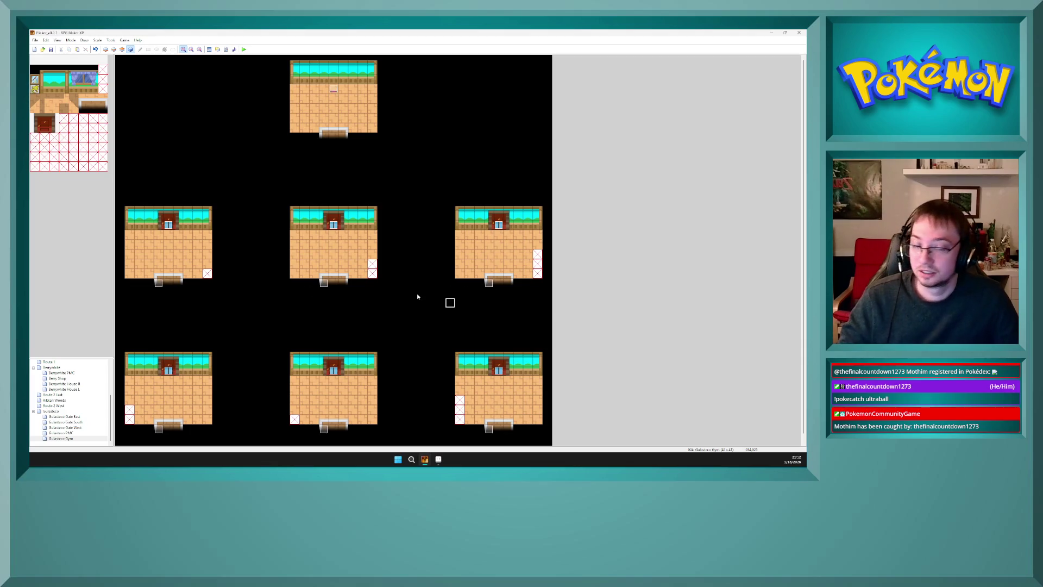
pyautogui.click(418, 294)
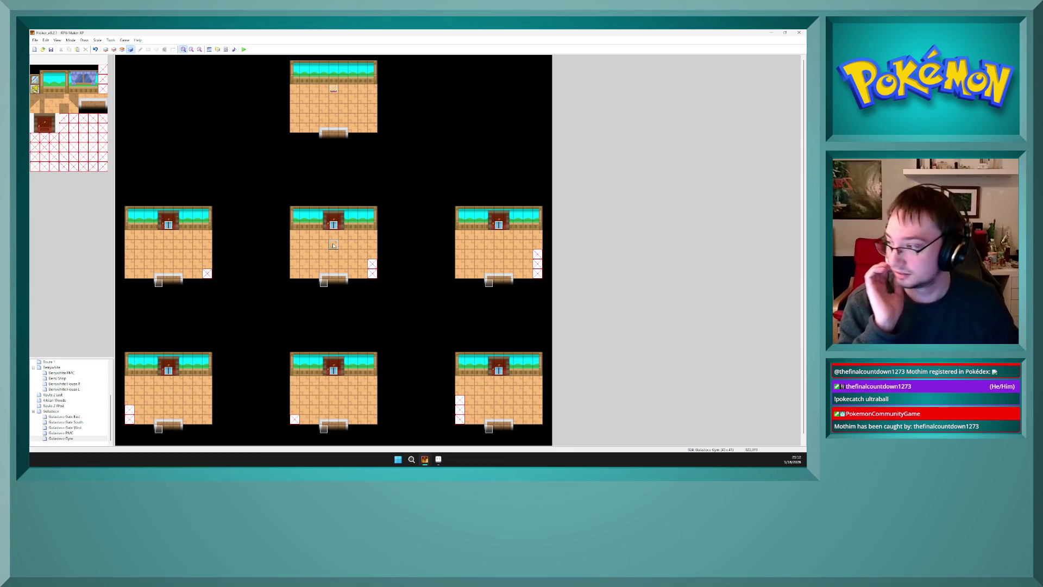
# - Copy the three Starter choice conditional branches from event 007
pyautogui.doubleClick(319, 137)
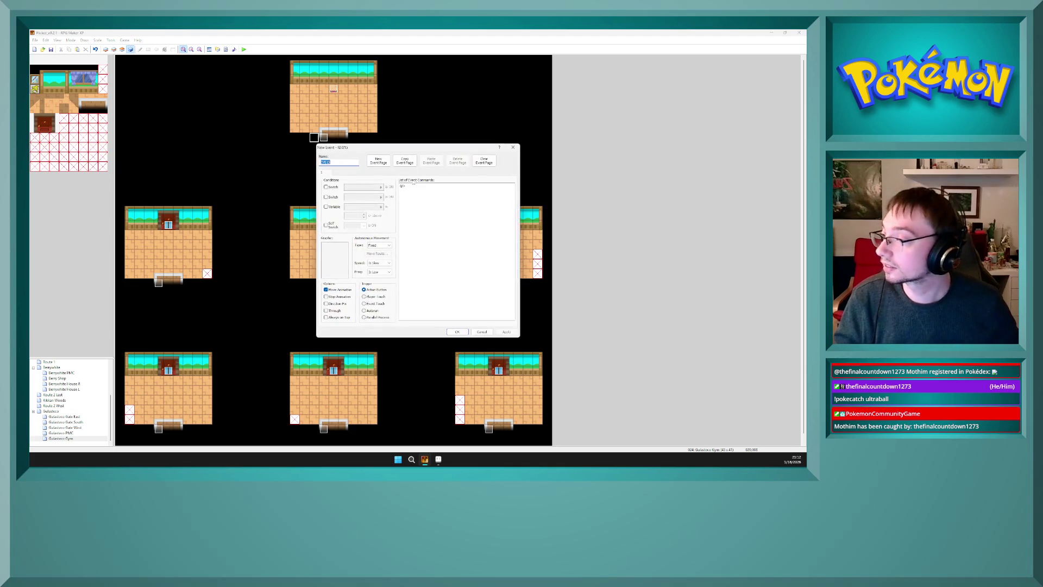
pyautogui.click(481, 331)
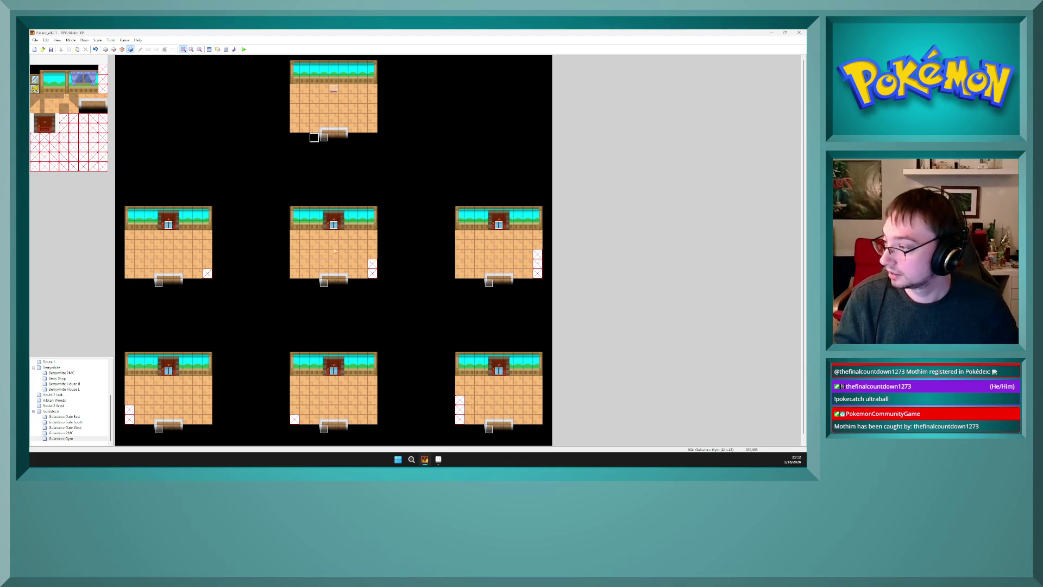
pyautogui.doubleClick(504, 372)
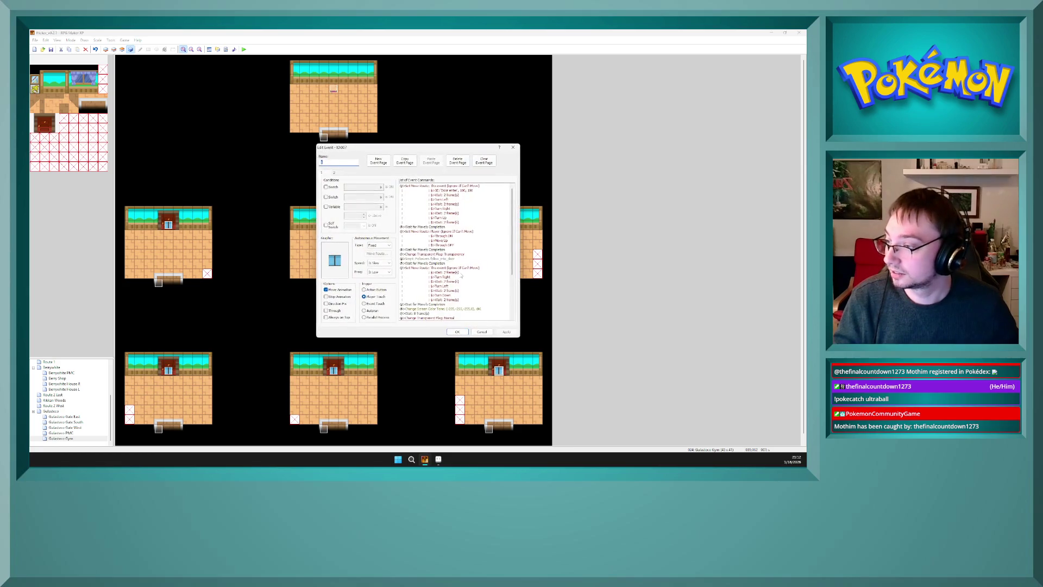
pyautogui.moveTo(449, 259); pyautogui.dragTo(465, 297)
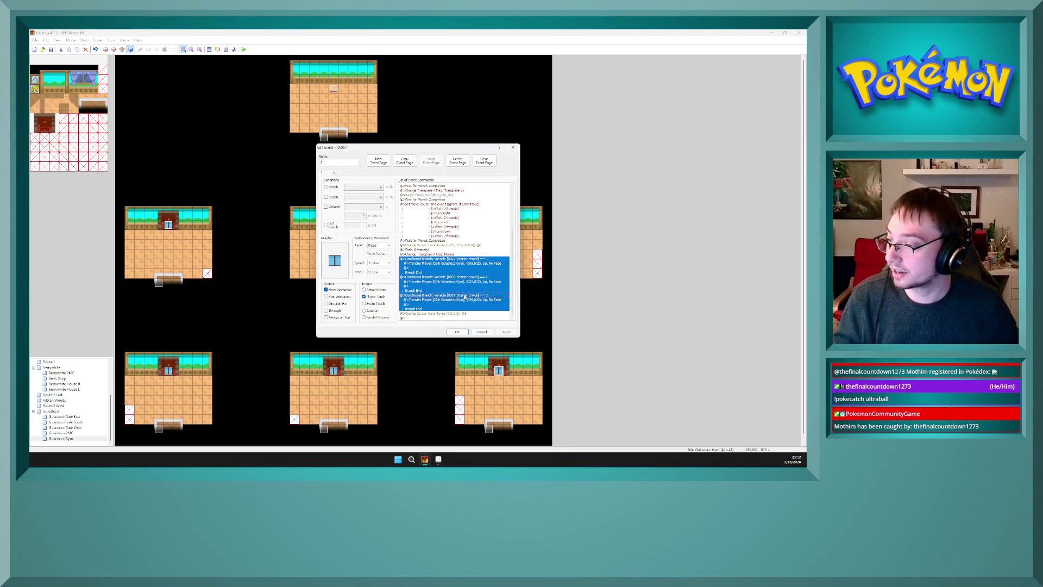
pyautogui.click(457, 331)
# - Replace the top room exit event's branch block with the three copied branches
pyautogui.doubleClick(323, 136)
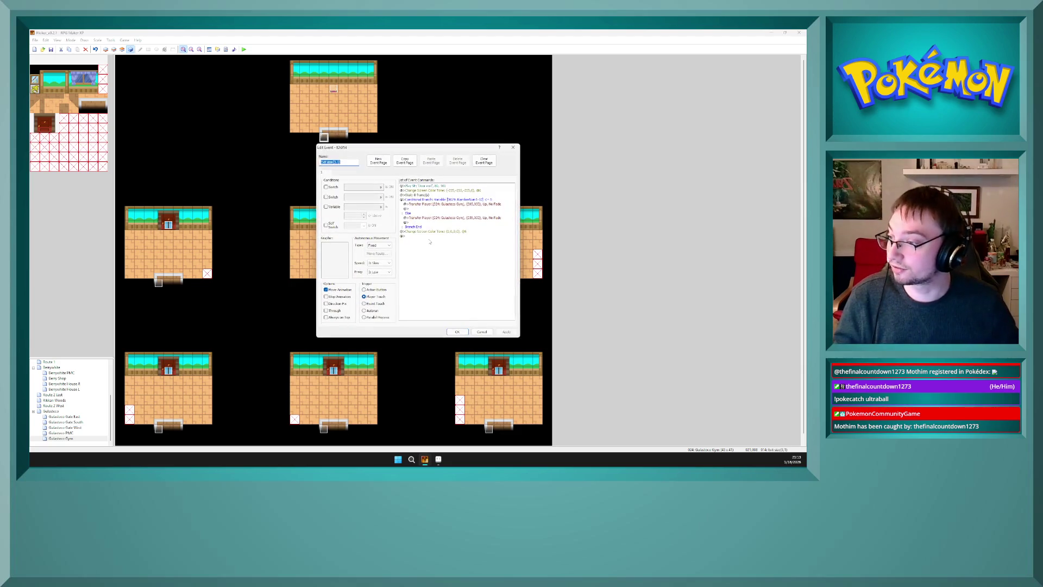
pyautogui.click(447, 200)
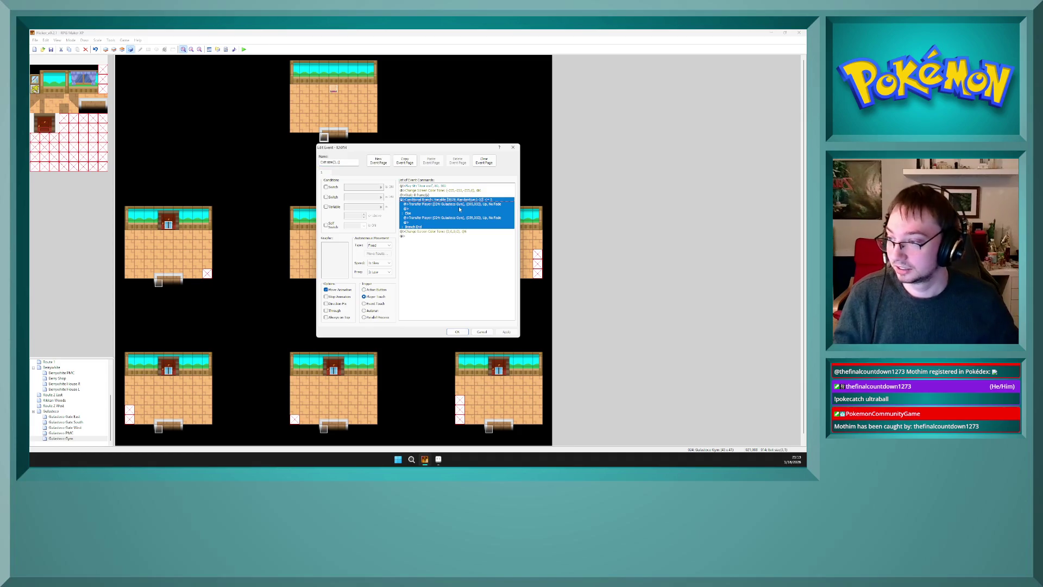
pyautogui.press('Delete')
pyautogui.hotkey('ctrl', 'v')
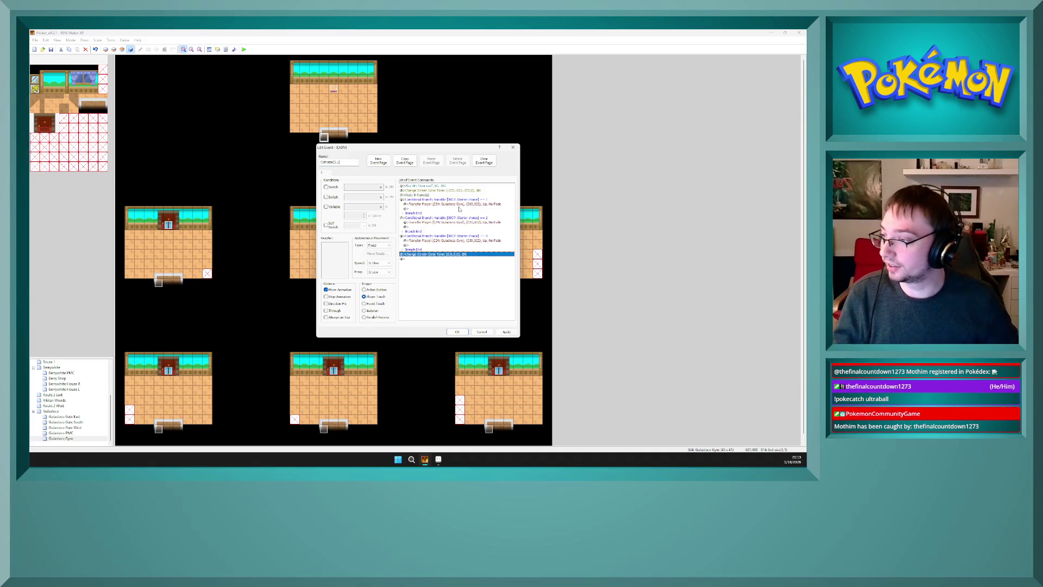
pyautogui.click(459, 208)
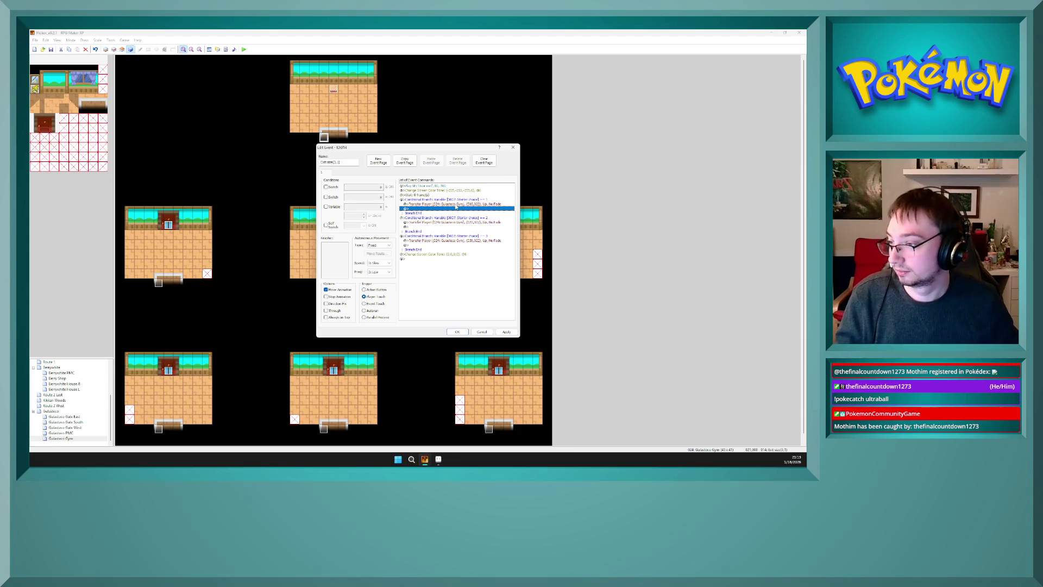
# - Make the first branch's transfer face Down and land on a Gulasteco Gym door tile
pyautogui.doubleClick(455, 204)
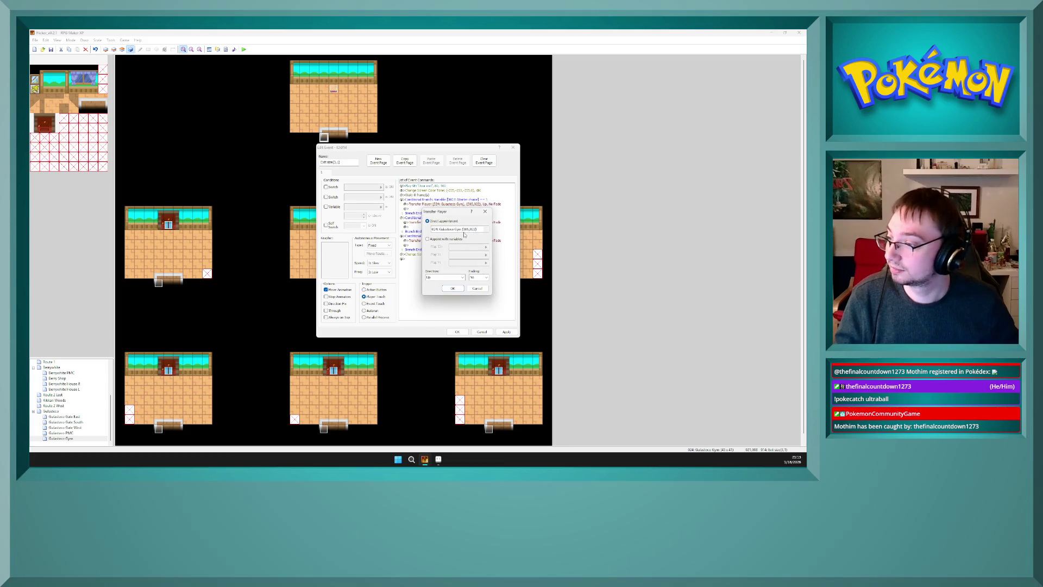
pyautogui.click(454, 280)
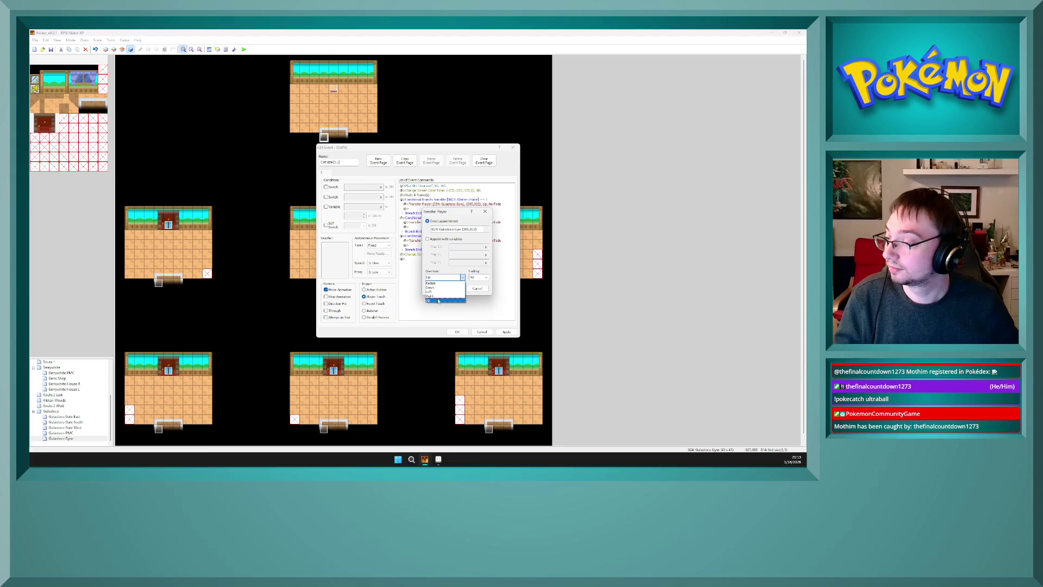
pyautogui.click(433, 287)
pyautogui.click(458, 228)
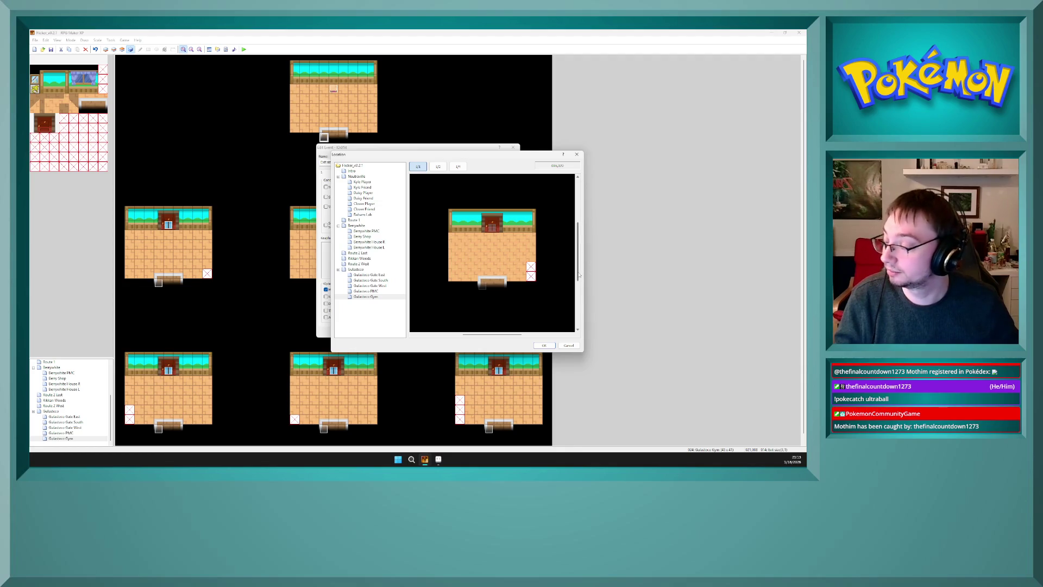
pyautogui.moveTo(578, 276); pyautogui.dragTo(578, 273)
pyautogui.moveTo(500, 334); pyautogui.dragTo(449, 337)
pyautogui.click(462, 244)
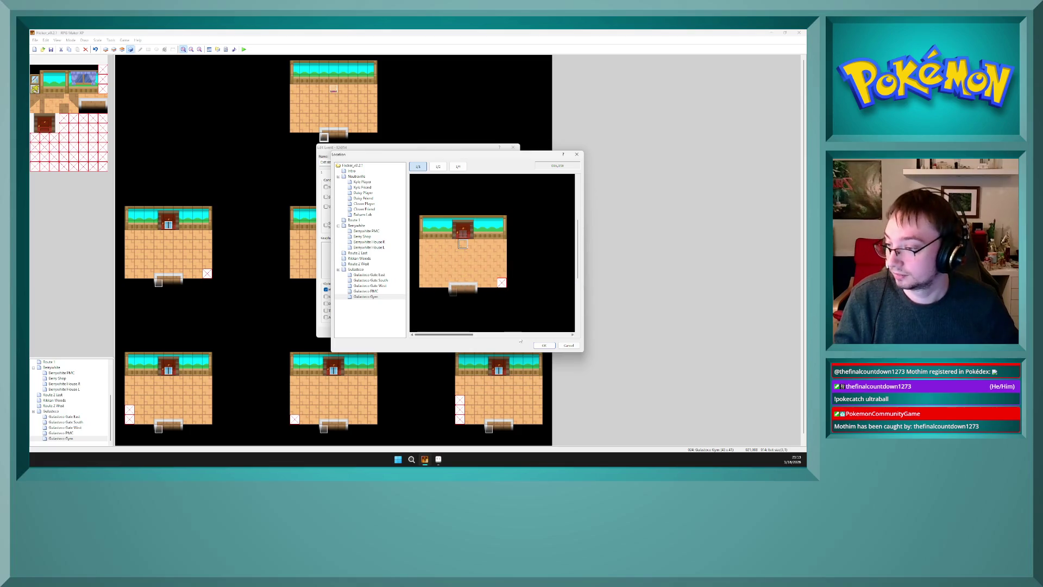
pyautogui.click(543, 345)
pyautogui.click(454, 289)
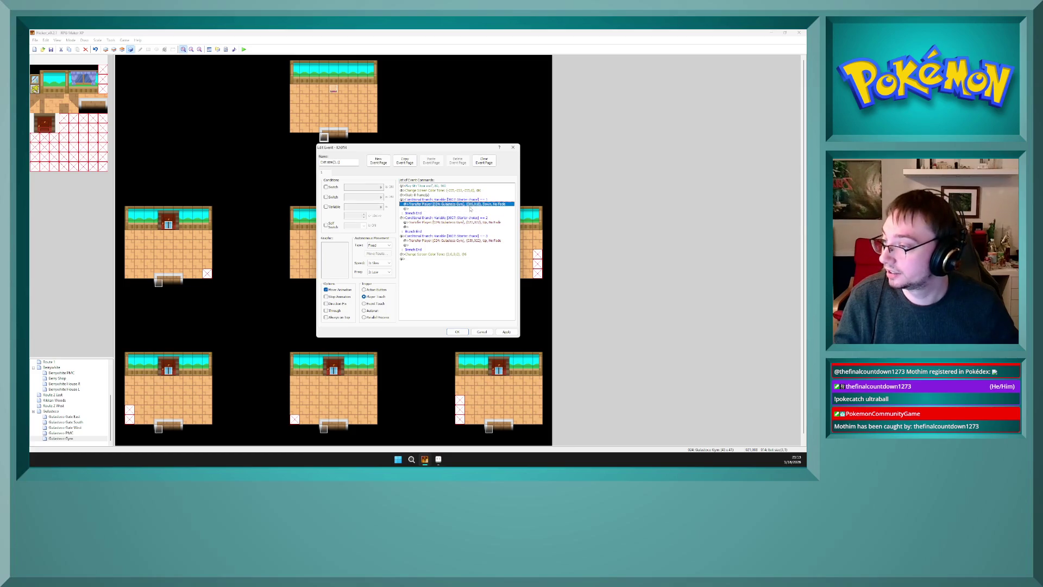
# - Point the second transfer command to Gulasteco Gym door tile (022,017)
pyautogui.click(470, 223)
pyautogui.press('Return')
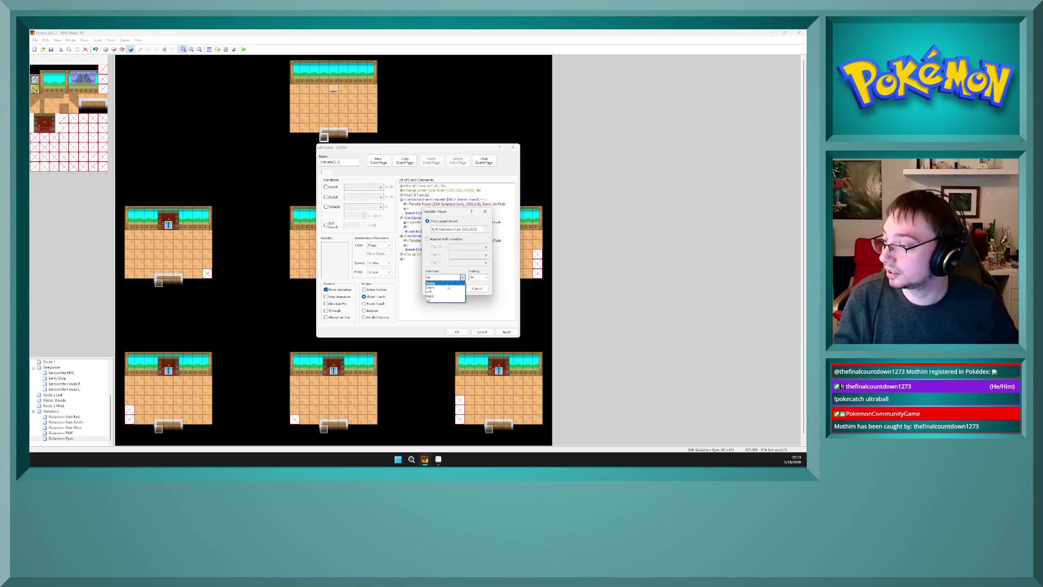
pyautogui.click(474, 232)
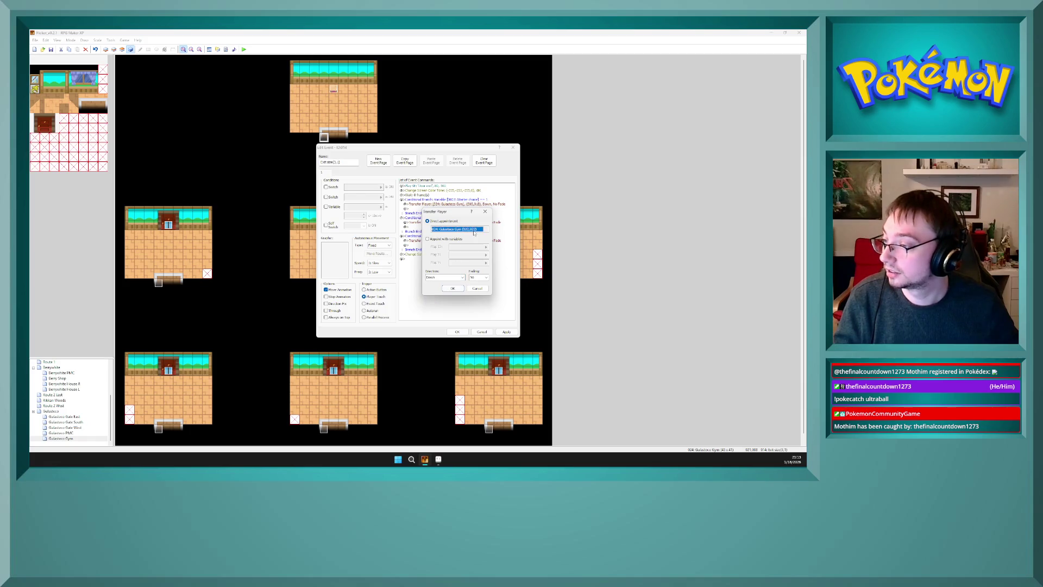
pyautogui.click(486, 228)
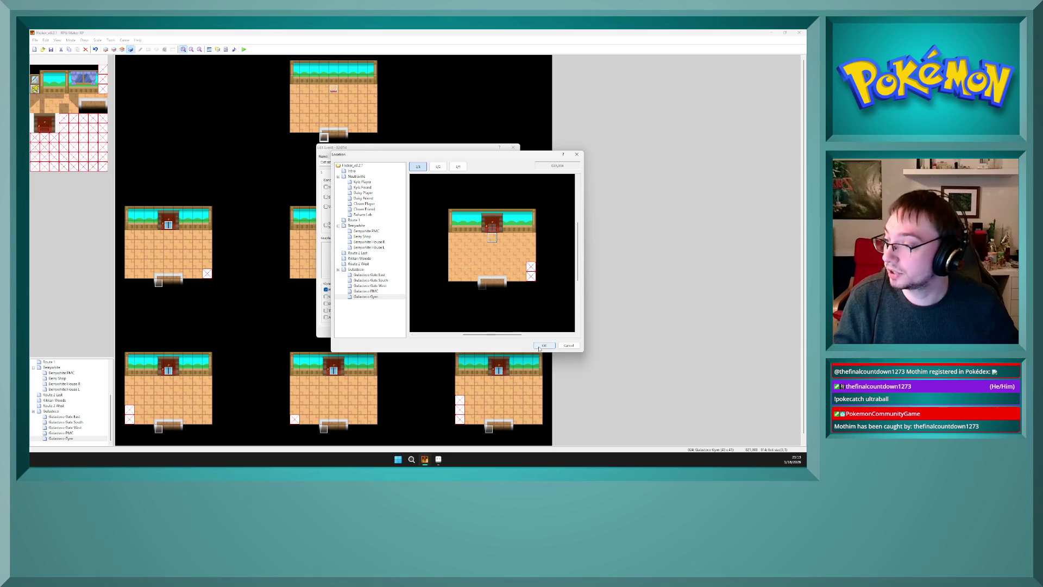
pyautogui.click(496, 222)
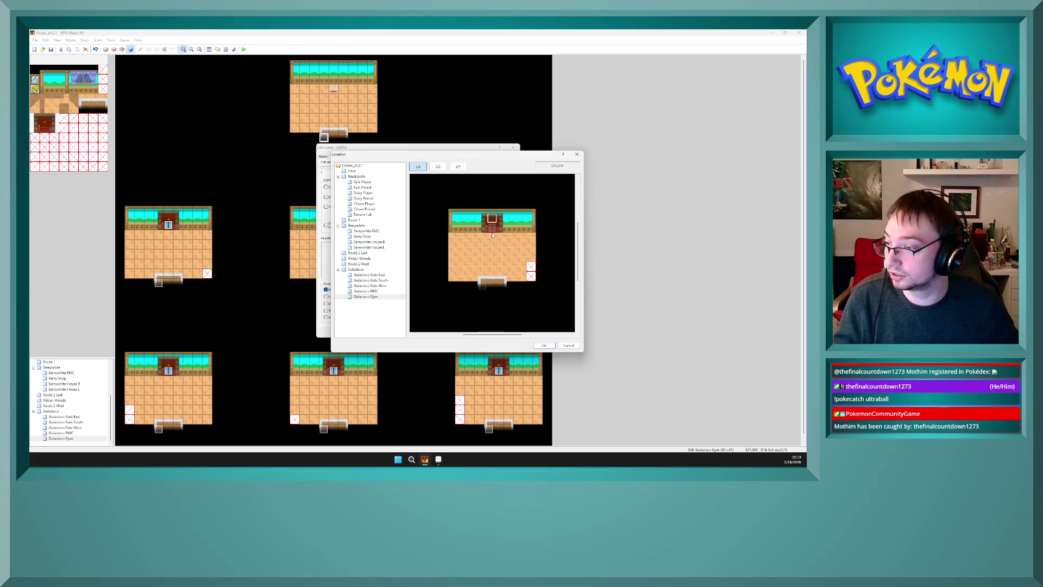
pyautogui.click(543, 345)
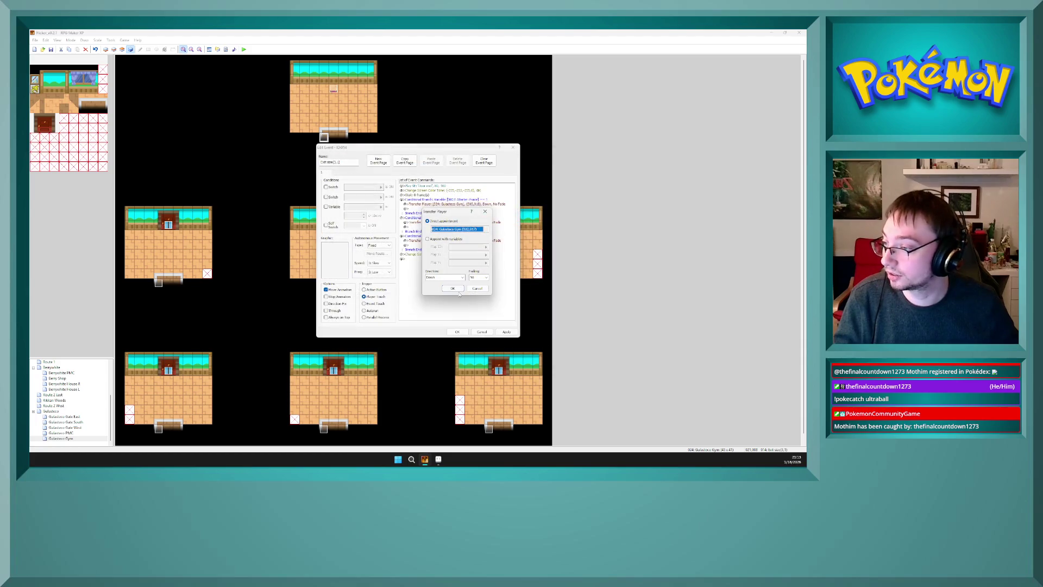
pyautogui.click(453, 288)
# - Set the next transfer command's destination to Gulasteco Gym (005,017)
pyautogui.doubleClick(492, 204)
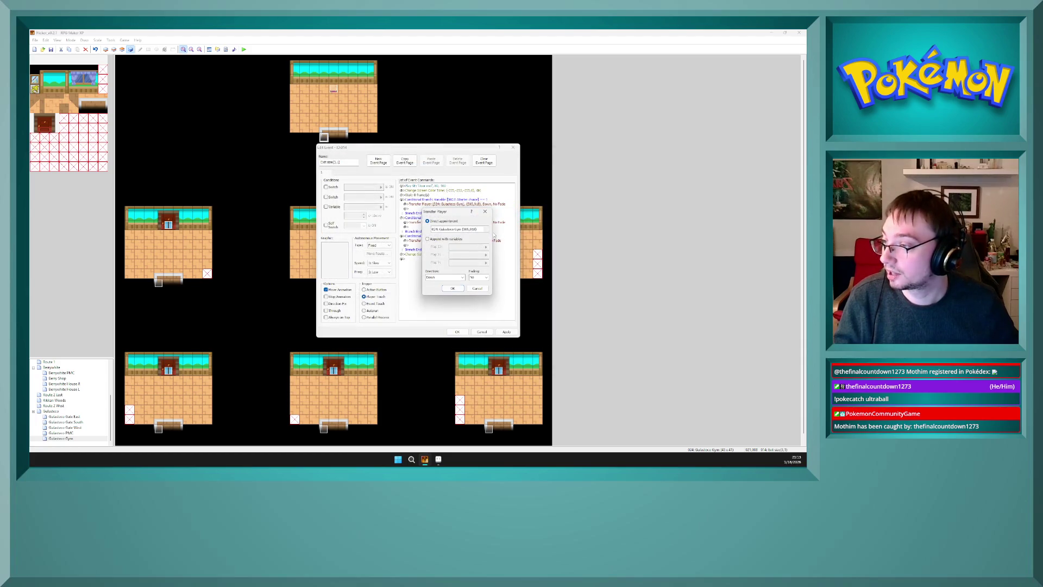
pyautogui.click(459, 228)
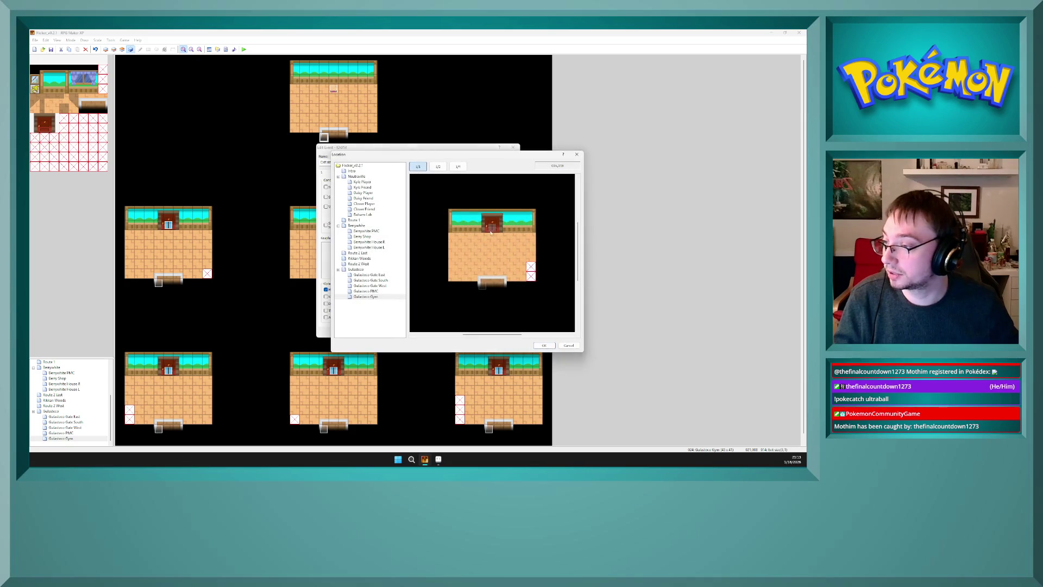
pyautogui.moveTo(492, 333); pyautogui.dragTo(442, 334)
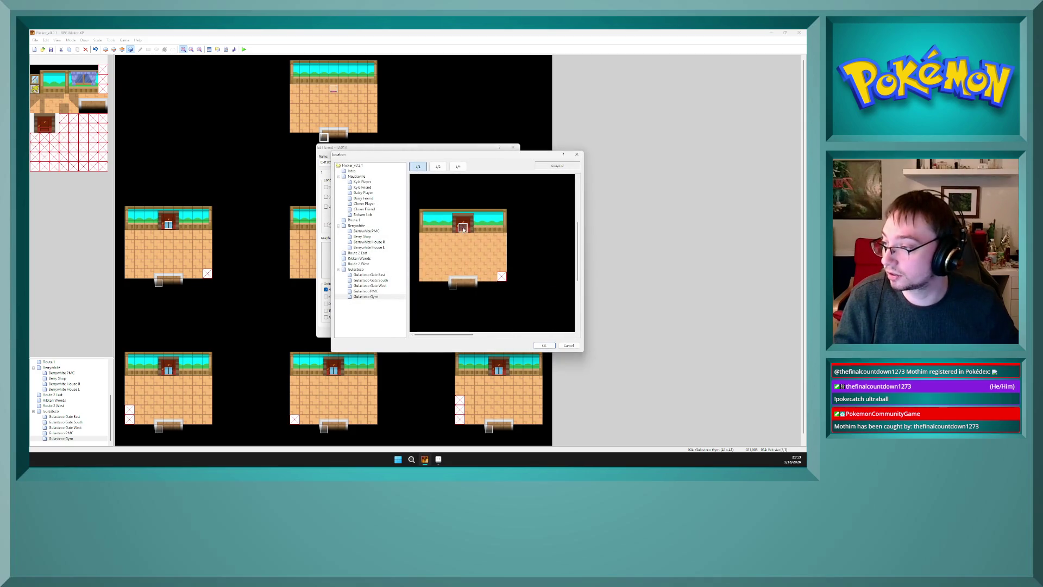
pyautogui.click(542, 346)
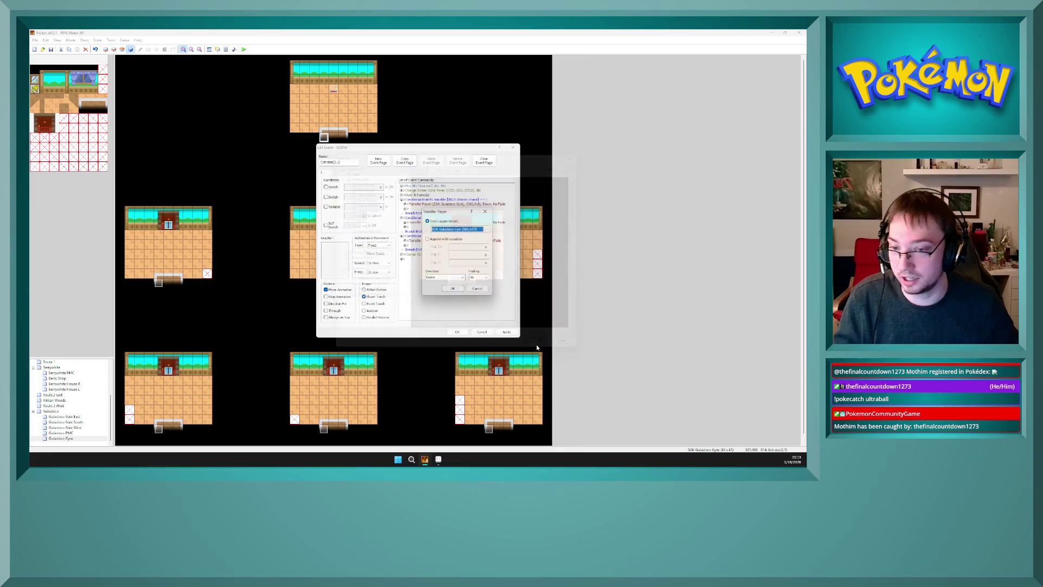
pyautogui.click(454, 286)
# - Make the third transfer face Down at Gulasteco Gym (030,017) and save the exit event
pyautogui.doubleClick(477, 240)
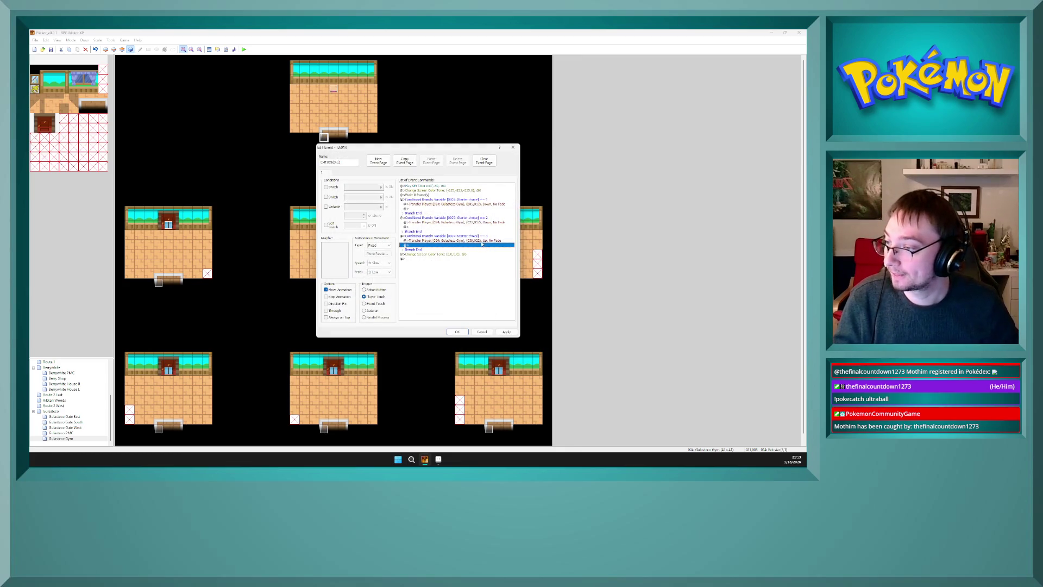
pyautogui.click(461, 277)
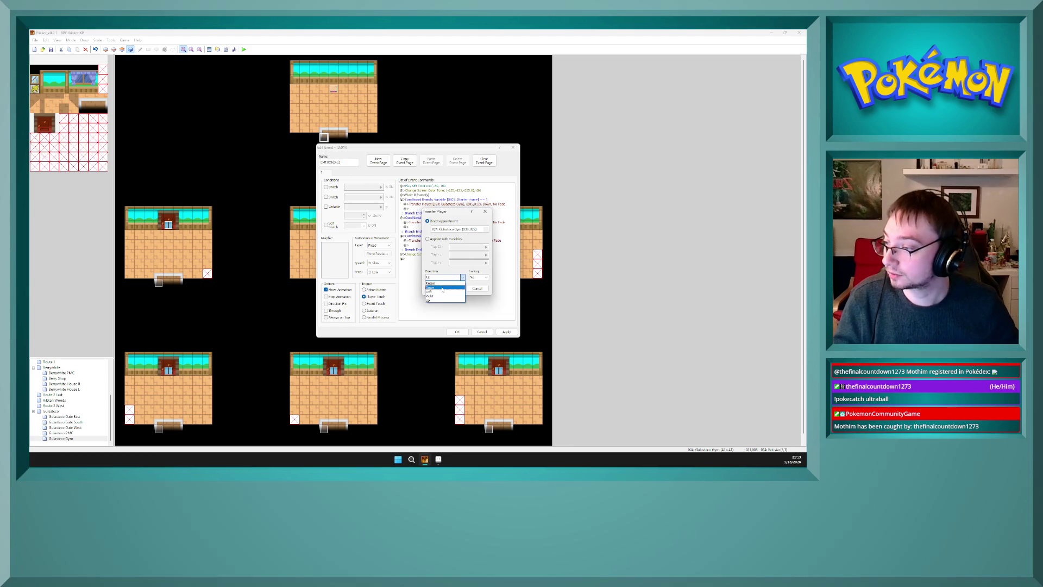
pyautogui.click(443, 287)
pyautogui.click(457, 230)
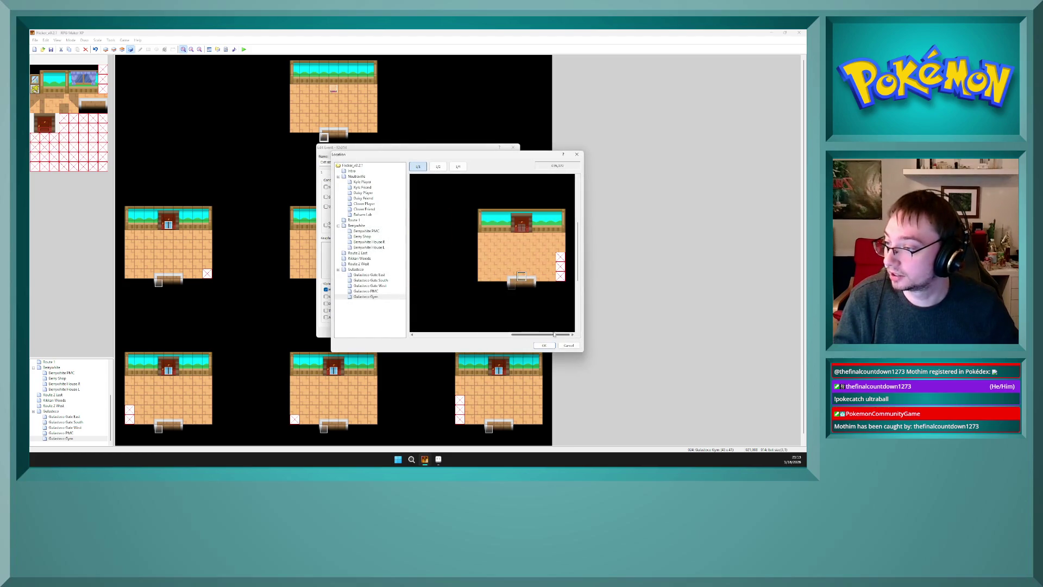
pyautogui.click(544, 345)
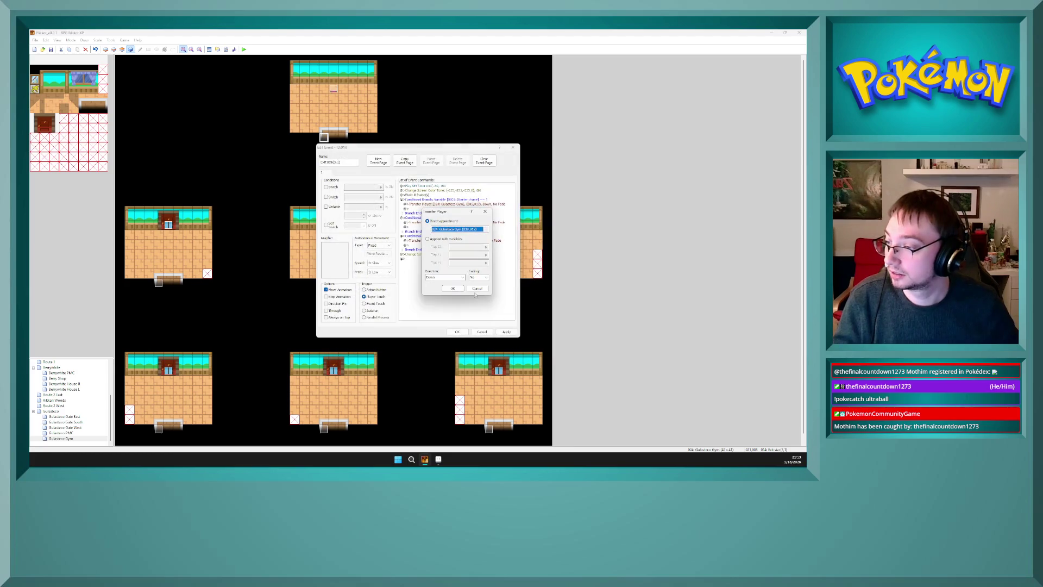
pyautogui.click(452, 289)
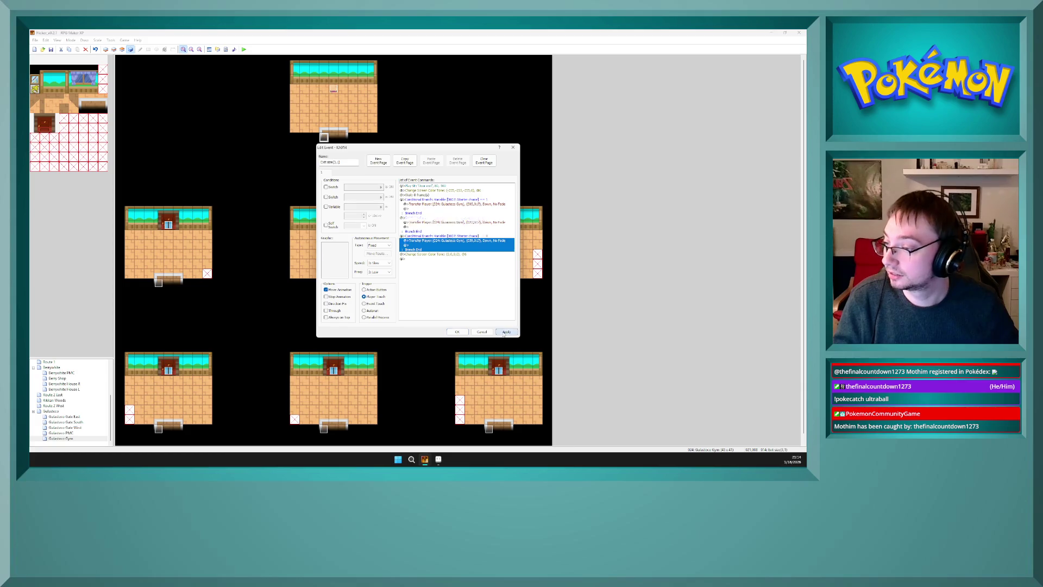
pyautogui.click(457, 332)
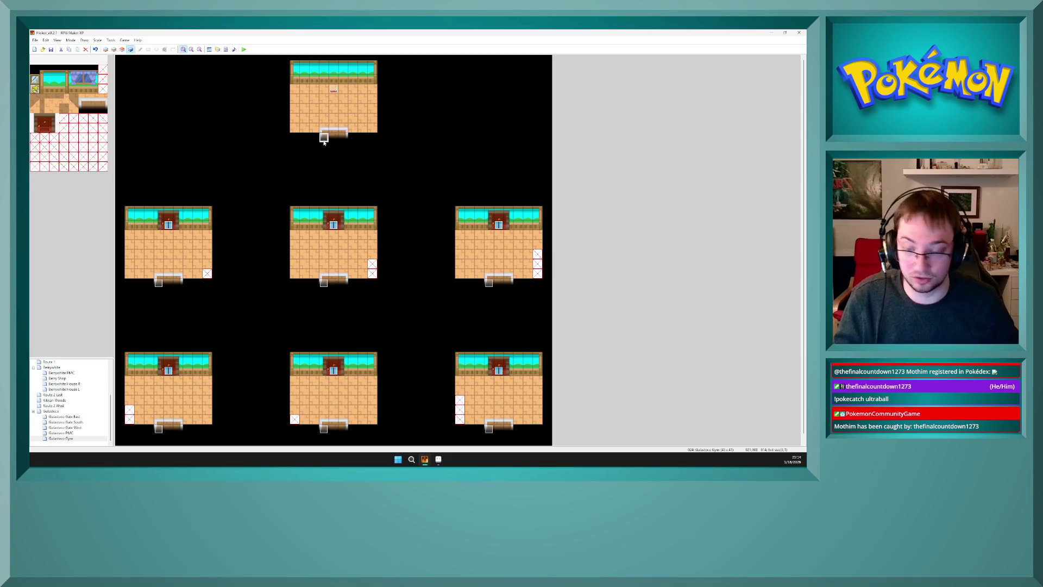
# - Inspect the door events in the left middle and middle rooms without changing them
pyautogui.doubleClick(172, 226)
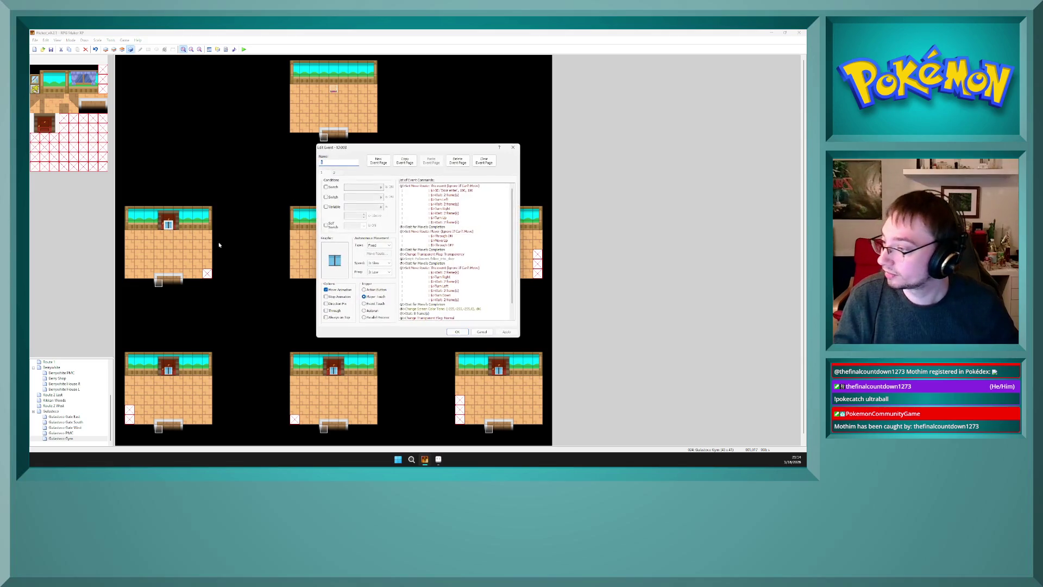
pyautogui.click(458, 332)
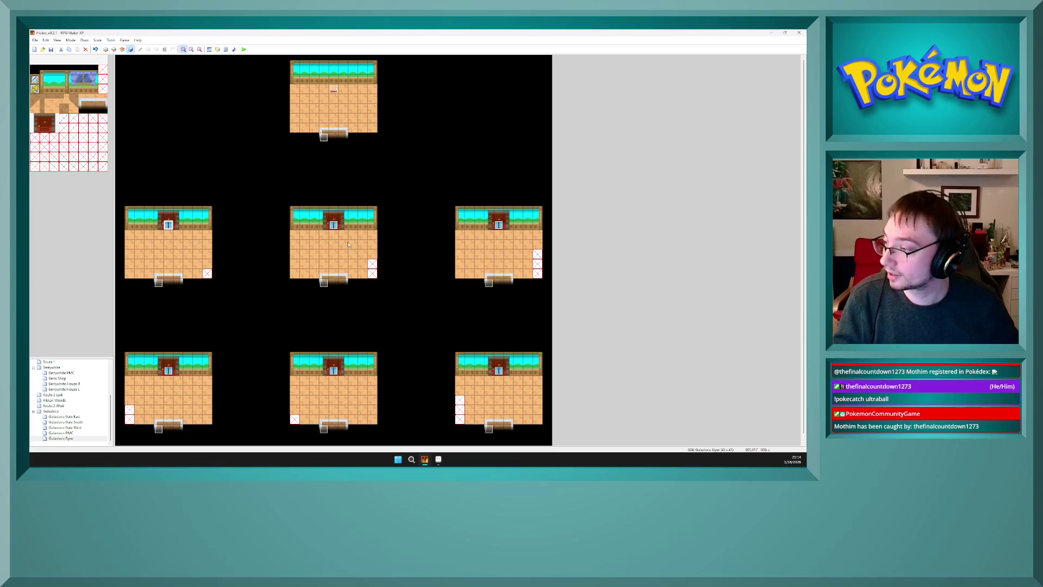
pyautogui.doubleClick(334, 227)
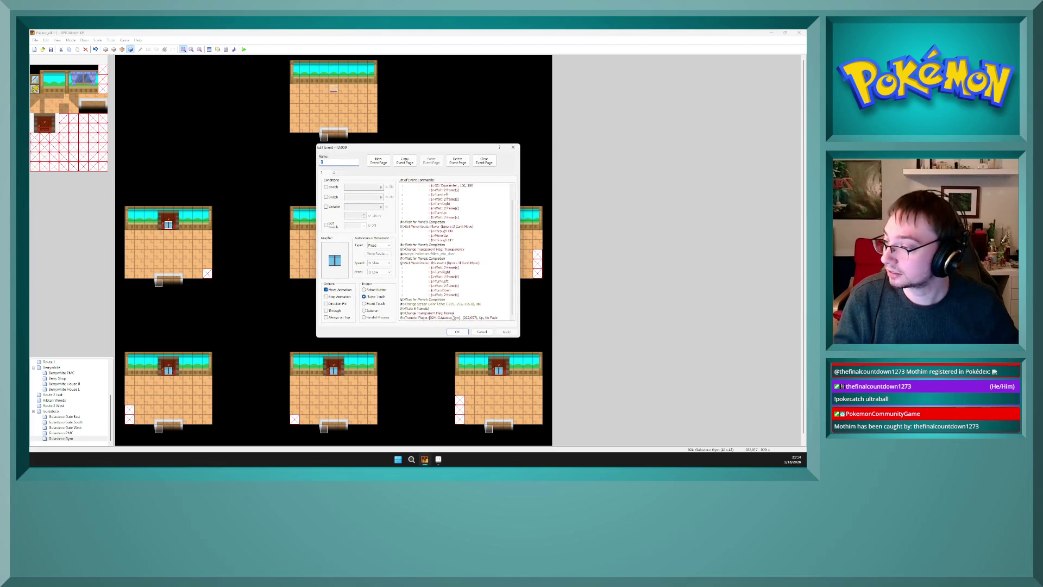
pyautogui.click(457, 332)
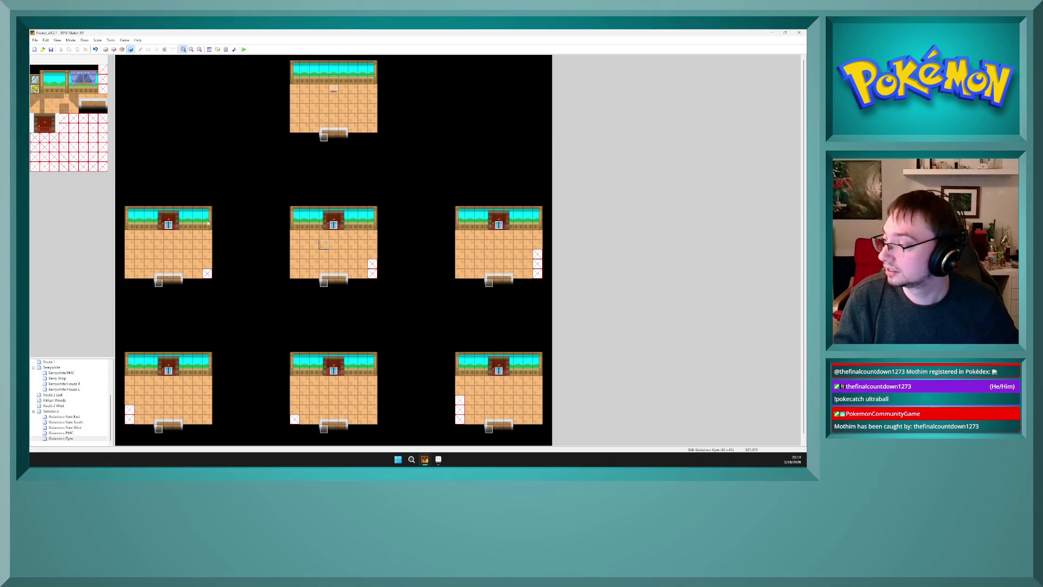
# - Make both transfer commands in the left room's exit event leave the player facing Down
pyautogui.doubleClick(159, 282)
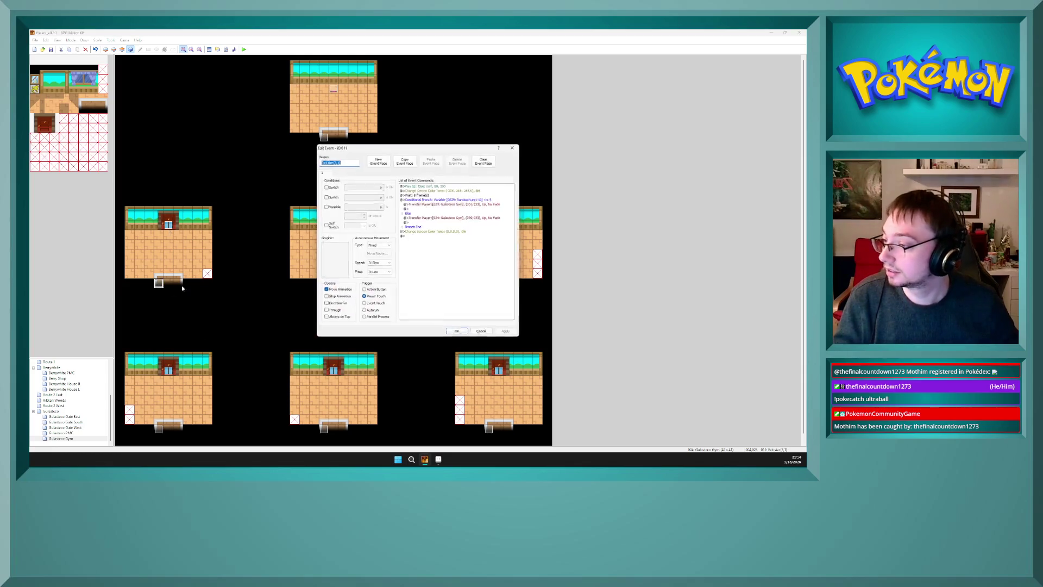
pyautogui.click(484, 208)
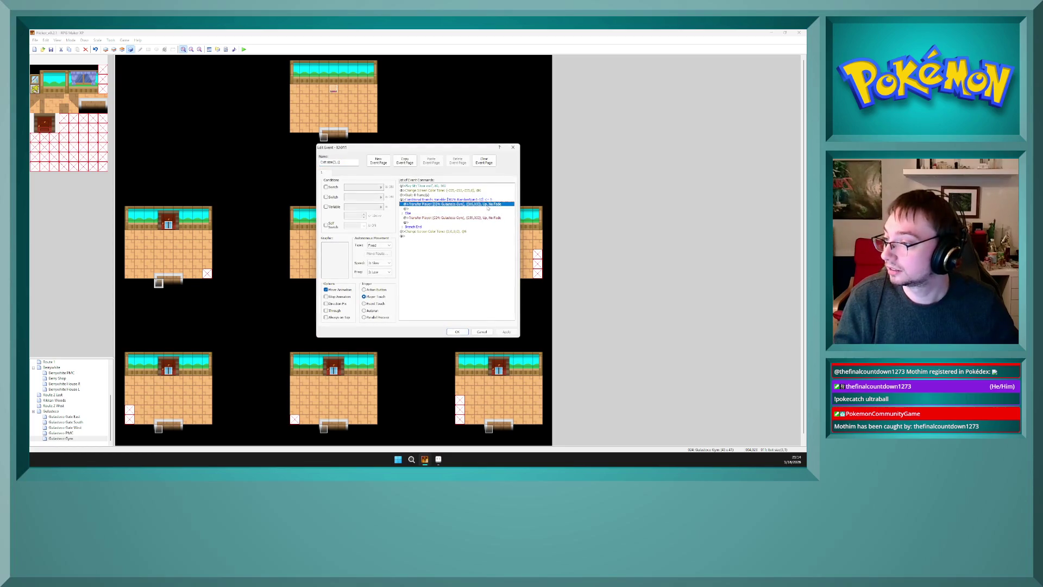
pyautogui.doubleClick(484, 205)
pyautogui.click(445, 277)
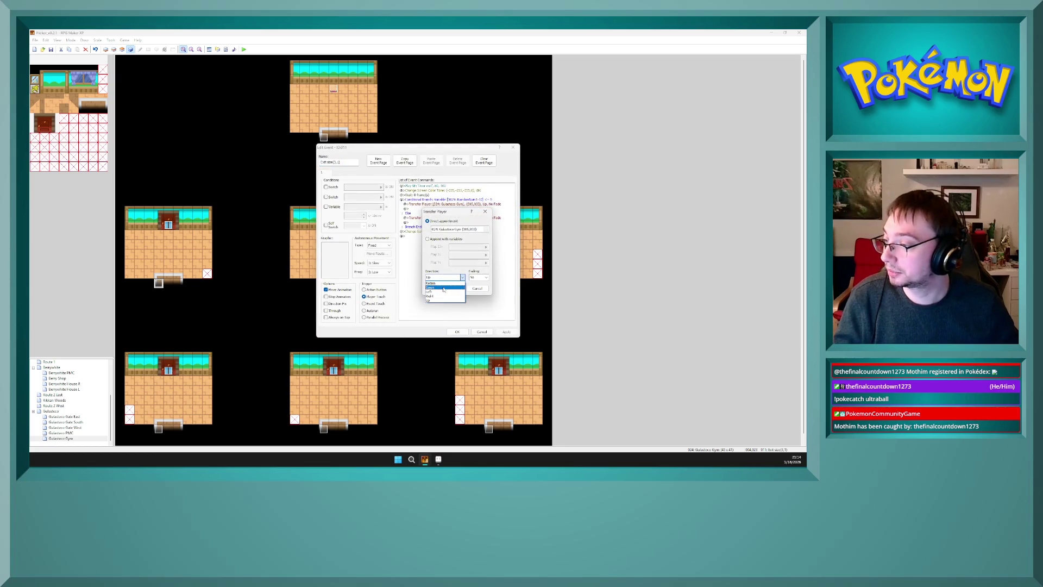
pyautogui.click(444, 286)
pyautogui.click(452, 288)
pyautogui.click(483, 218)
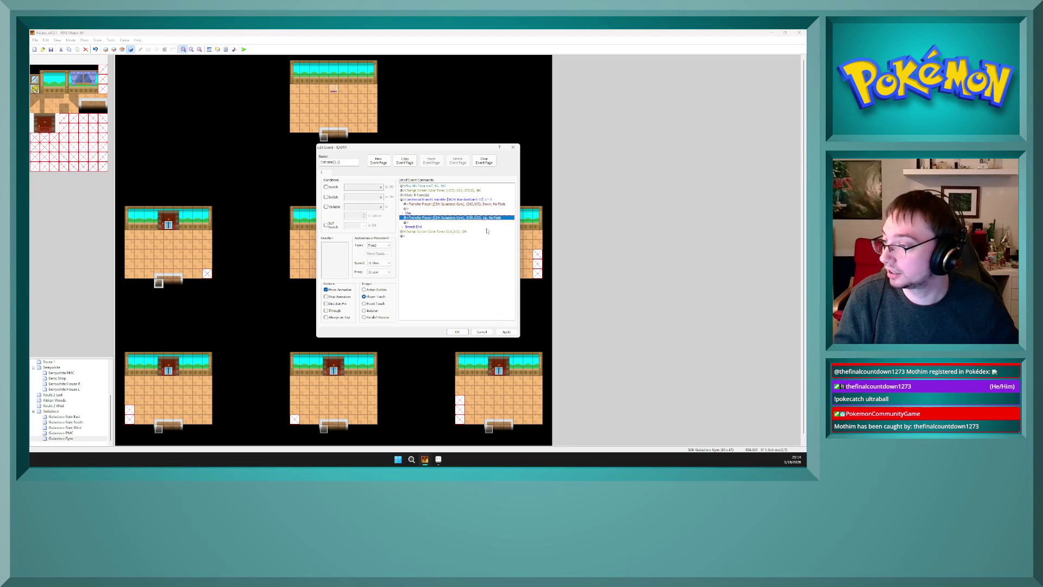
pyautogui.doubleClick(482, 218)
pyautogui.click(445, 277)
pyautogui.click(435, 287)
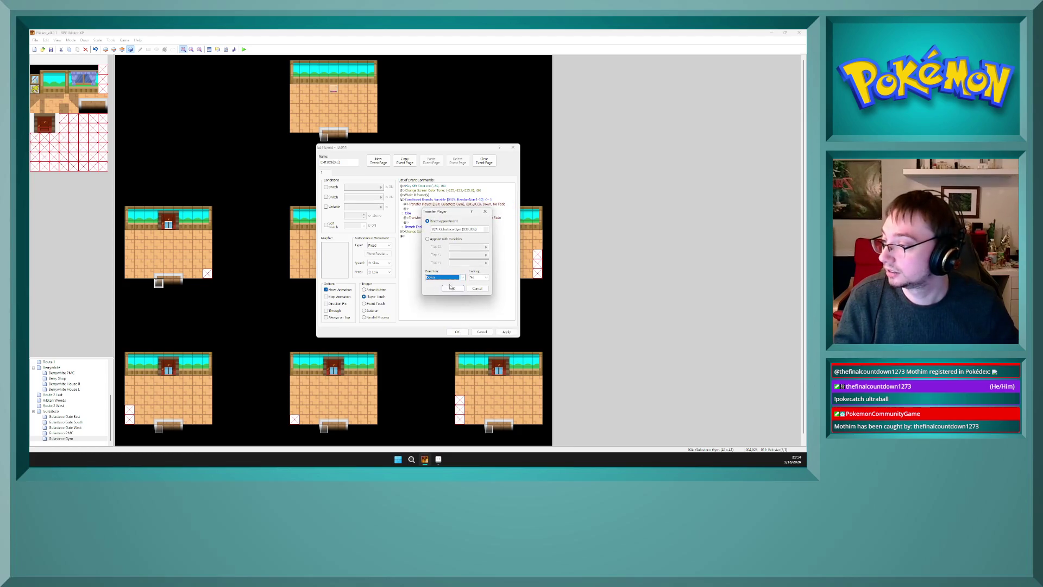
pyautogui.click(458, 289)
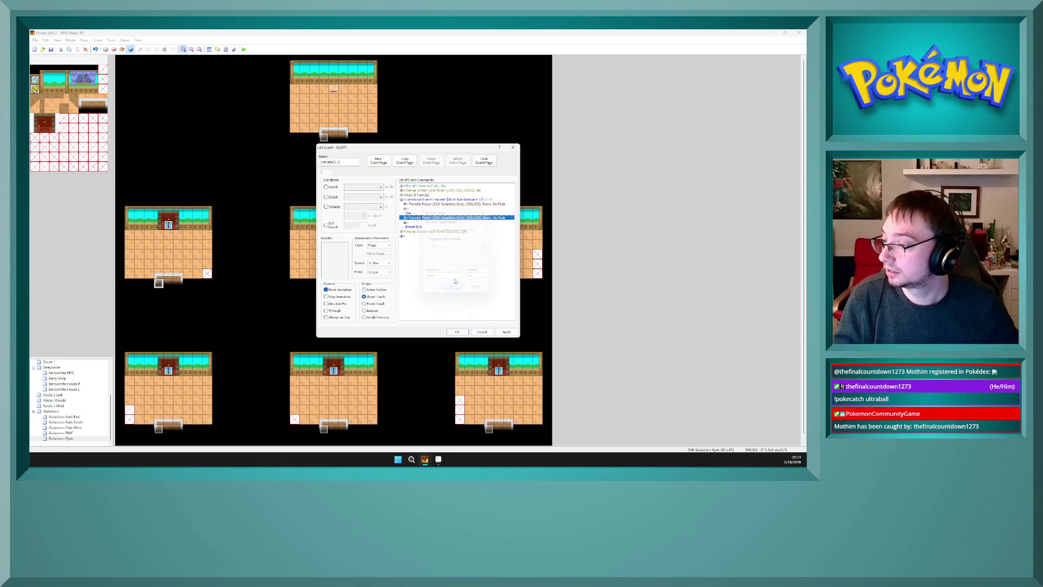
pyautogui.click(458, 332)
# - Set both transfers in the next door event to arrive facing Down
pyautogui.doubleClick(324, 283)
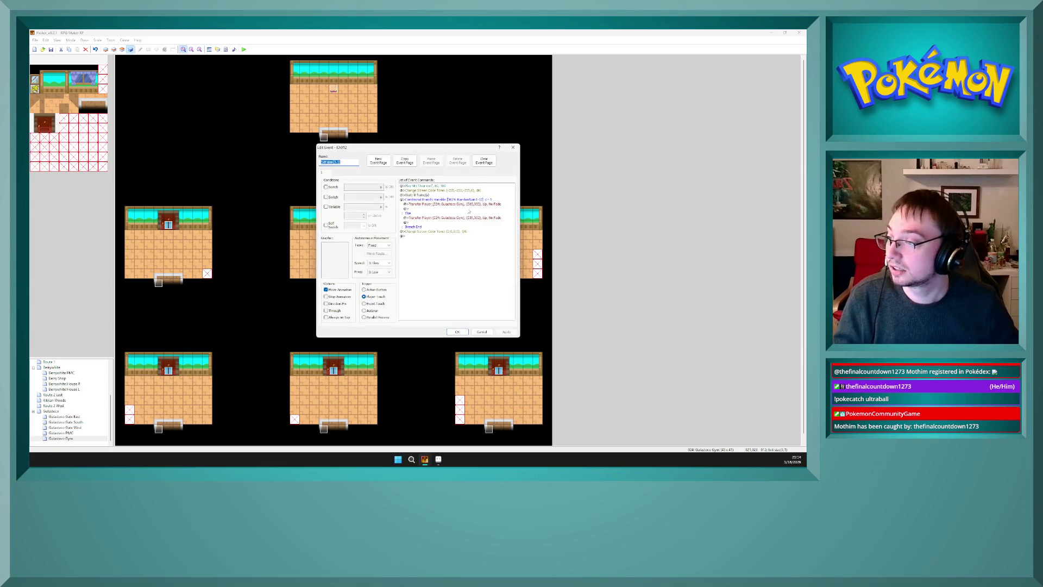
pyautogui.click(451, 203)
pyautogui.doubleClick(450, 204)
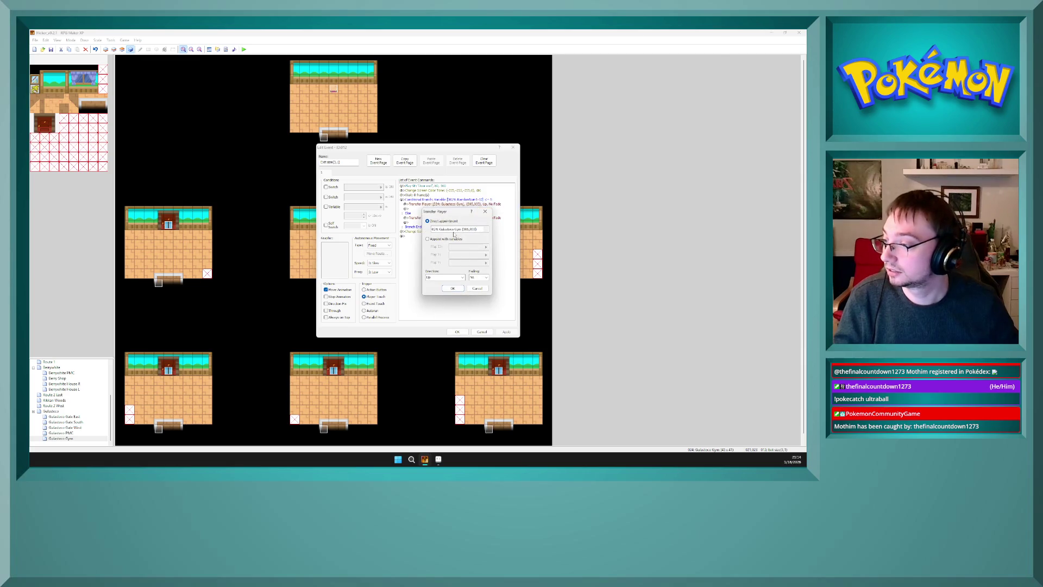
pyautogui.click(453, 277)
pyautogui.click(453, 288)
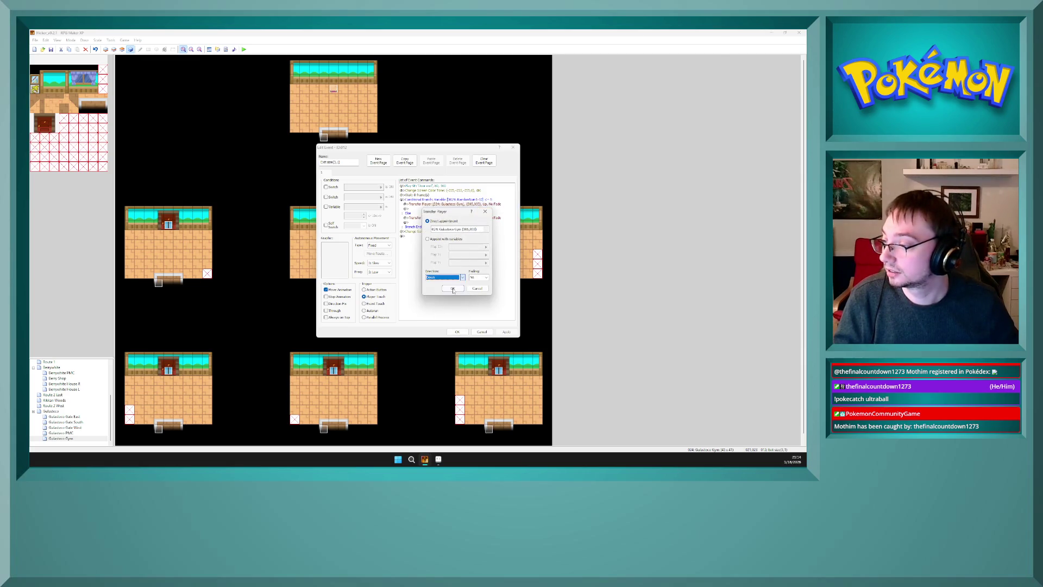
pyautogui.click(456, 288)
pyautogui.click(480, 218)
pyautogui.doubleClick(480, 218)
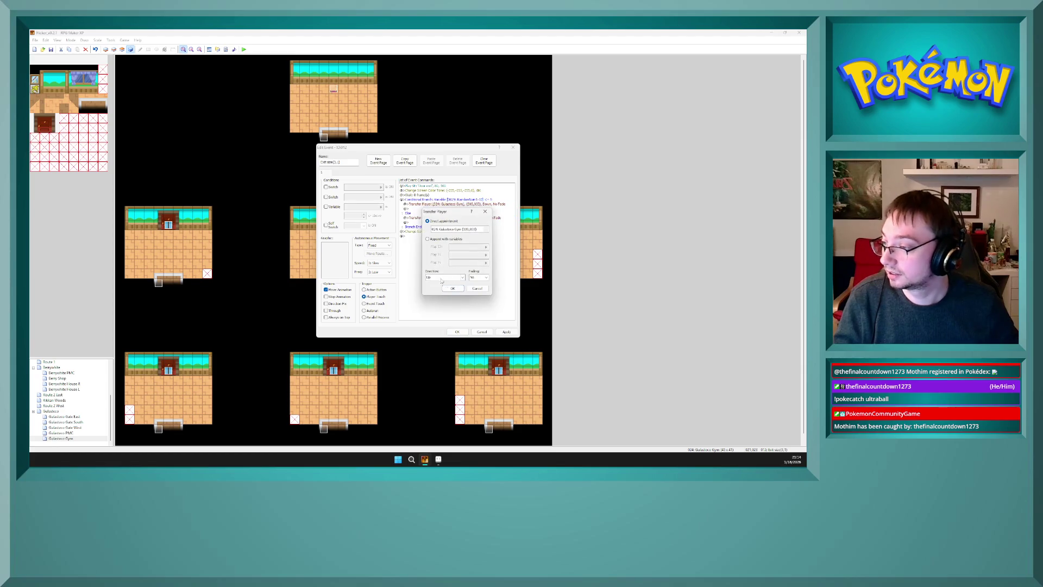
pyautogui.click(444, 277)
pyautogui.click(450, 286)
pyautogui.click(452, 288)
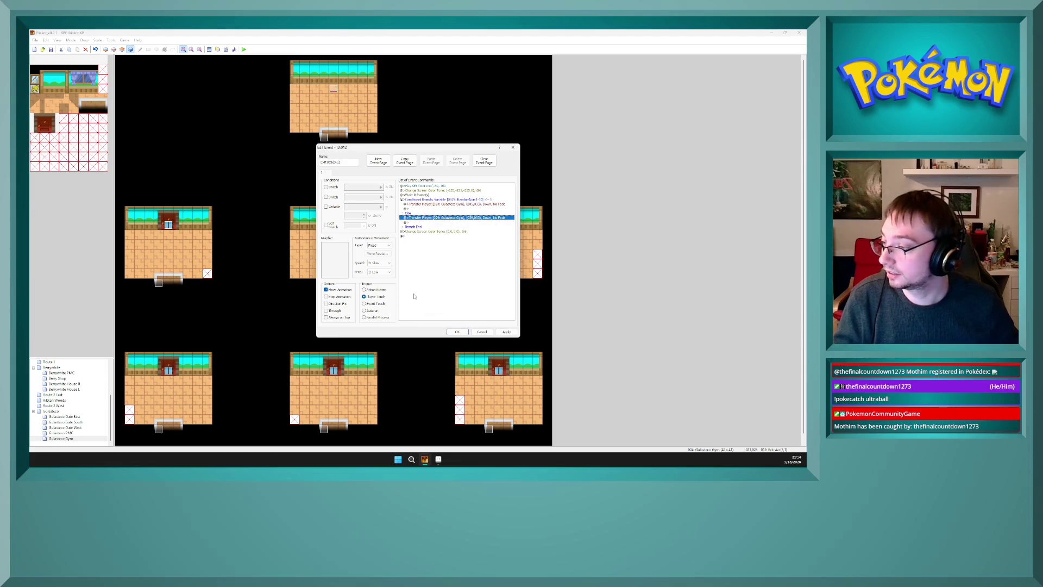
pyautogui.click(505, 332)
pyautogui.click(457, 331)
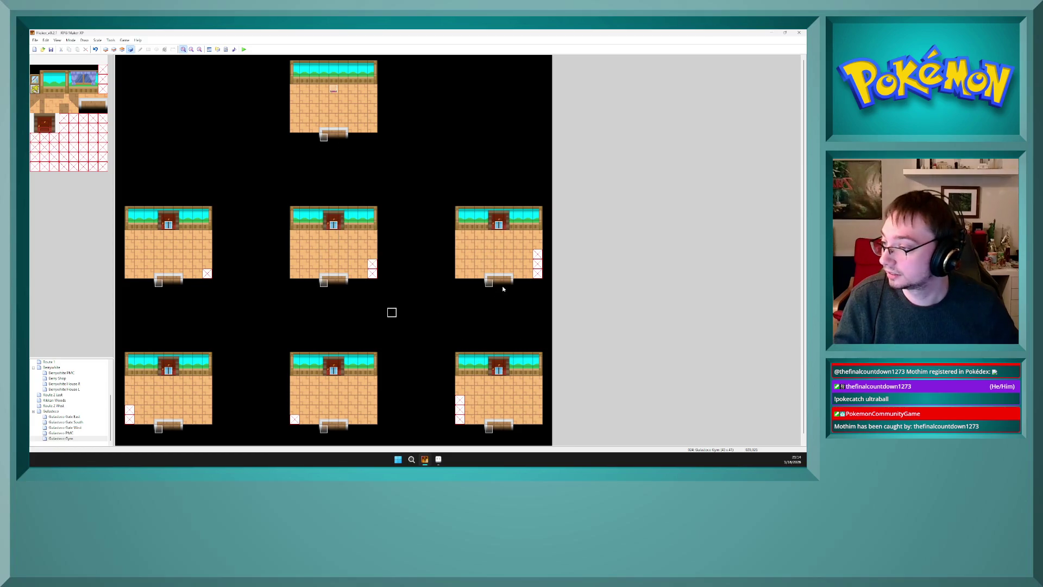
# - Set both transfers in door event 013 to arrive facing Down
pyautogui.doubleClick(488, 283)
pyautogui.doubleClick(434, 204)
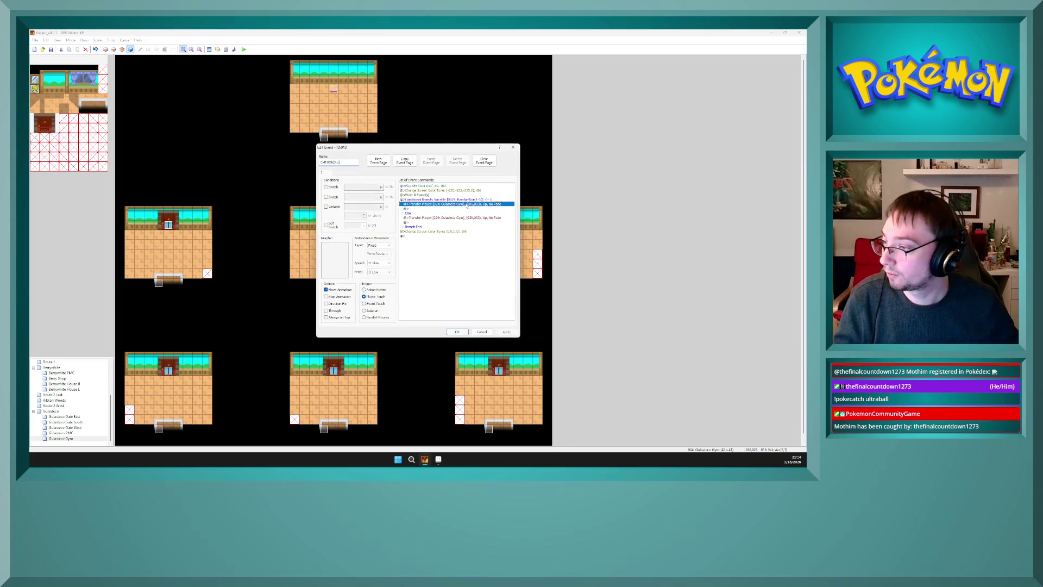
pyautogui.click(453, 278)
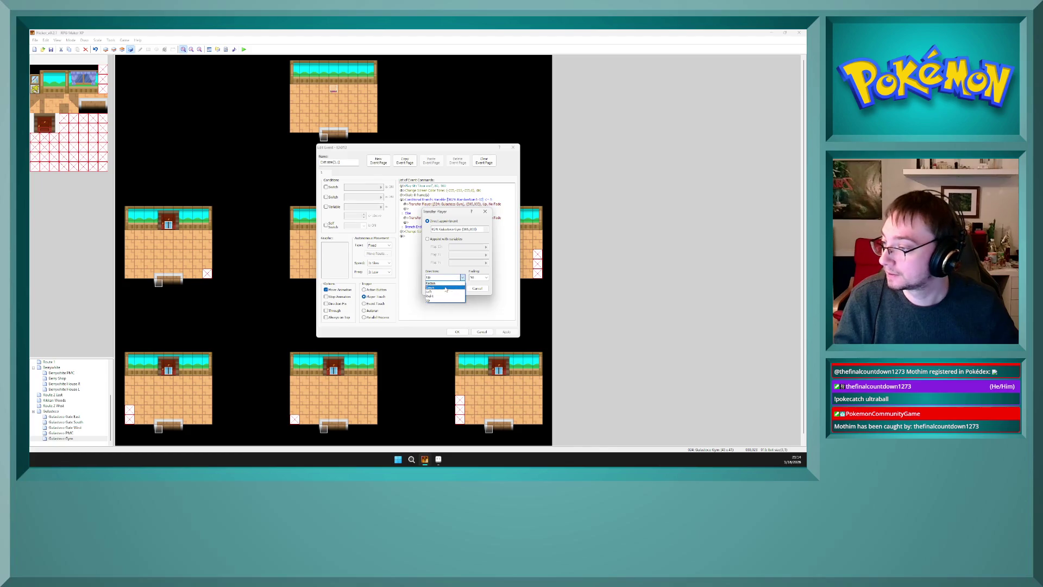
pyautogui.click(455, 287)
pyautogui.click(454, 289)
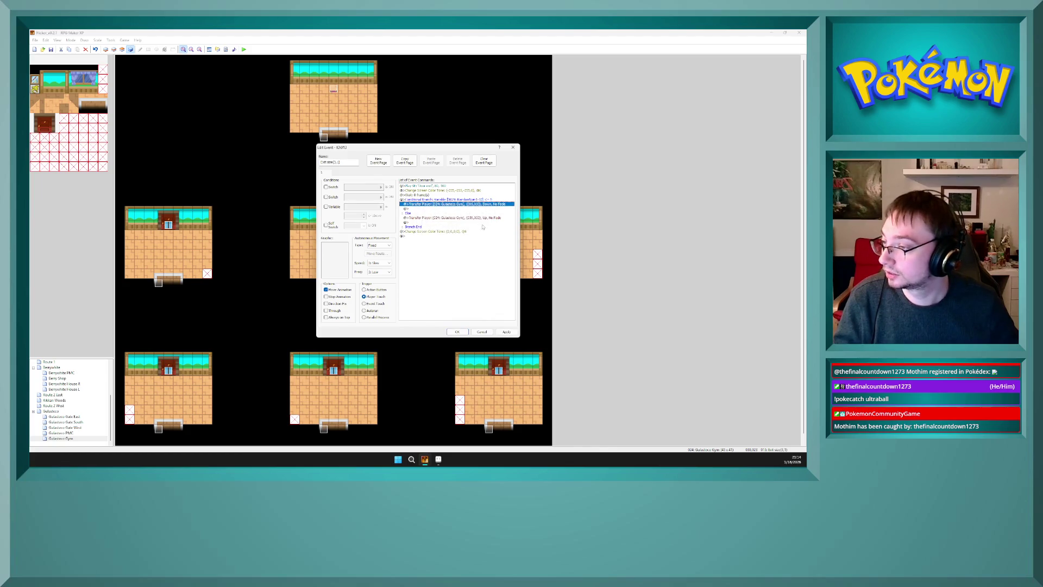
pyautogui.doubleClick(435, 217)
pyautogui.click(454, 277)
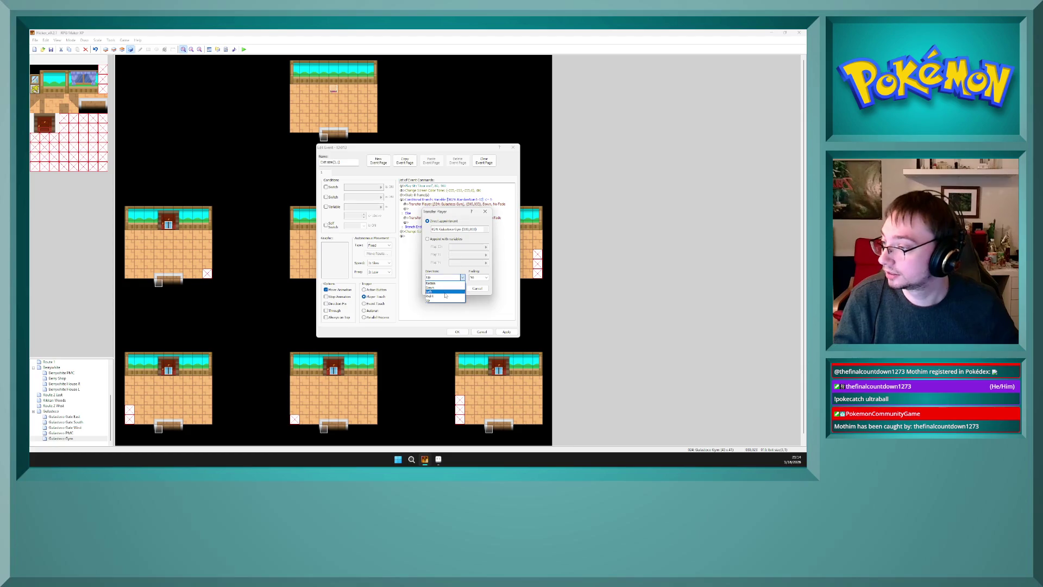
pyautogui.click(443, 291)
pyautogui.click(446, 277)
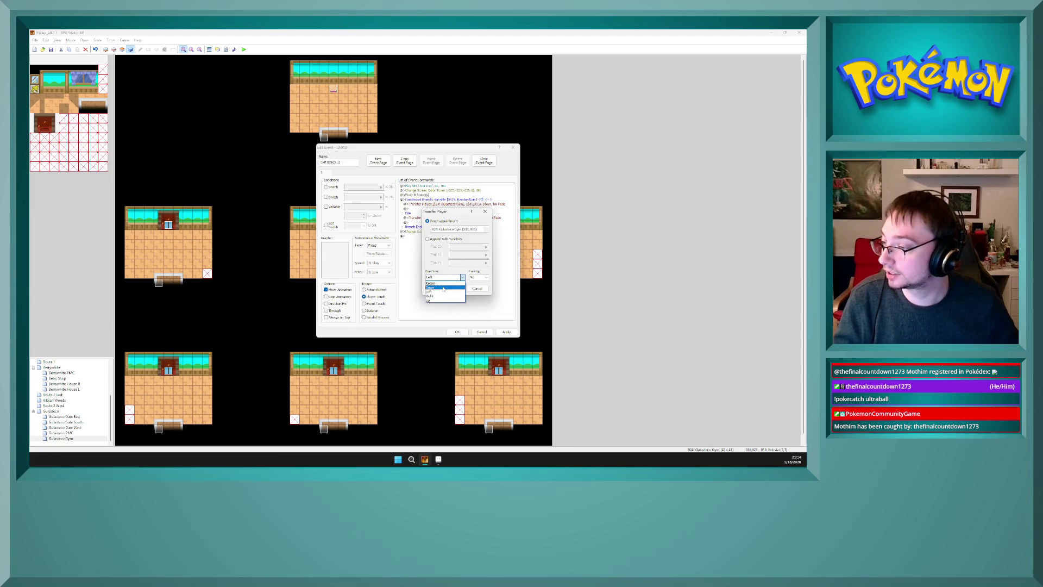
pyautogui.click(448, 286)
pyautogui.click(453, 288)
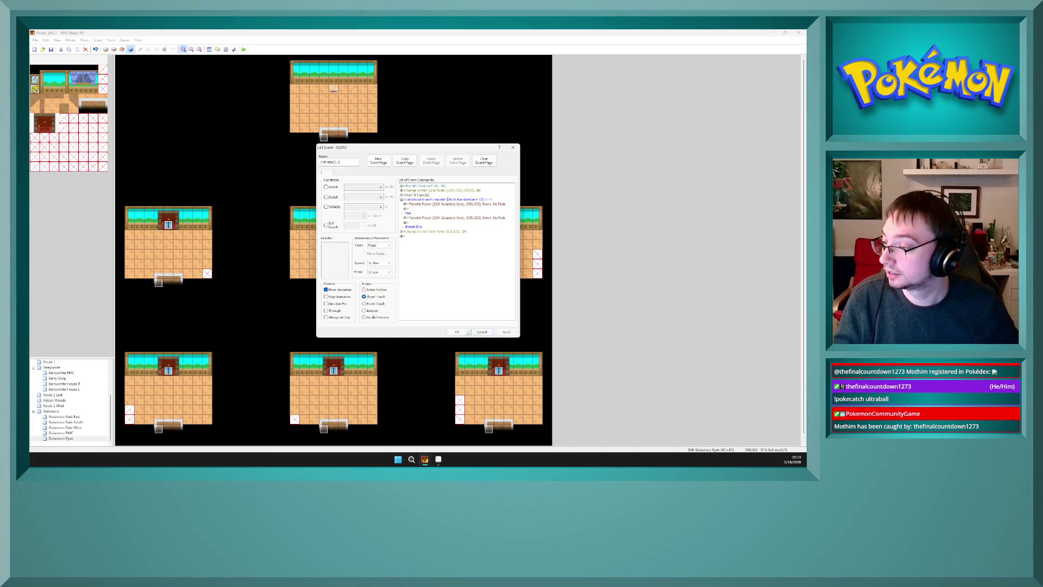
pyautogui.click(457, 331)
# - Check door event 005's transfer settings and close it unchanged
pyautogui.click(431, 283)
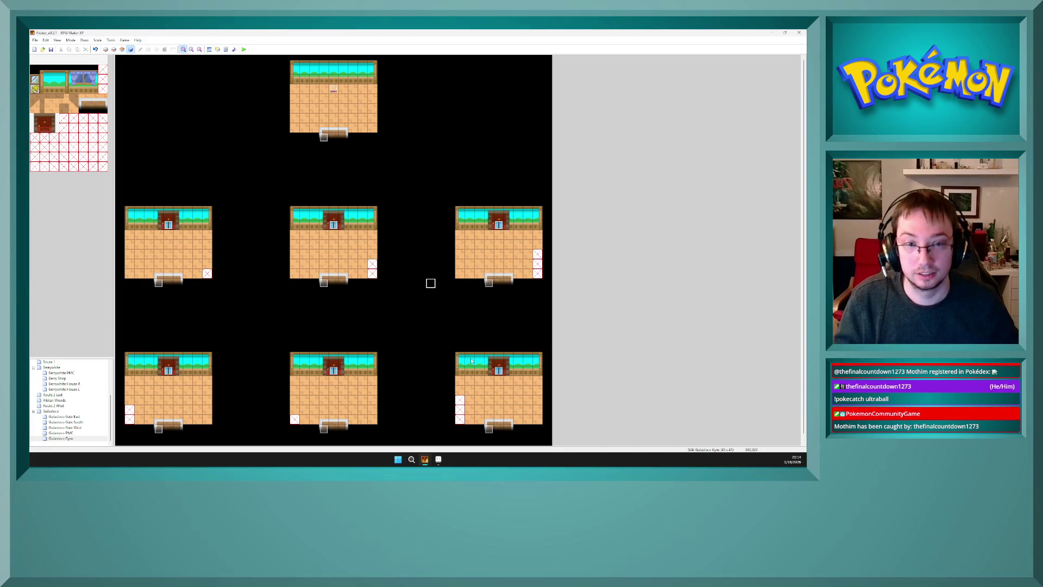
pyautogui.doubleClick(489, 428)
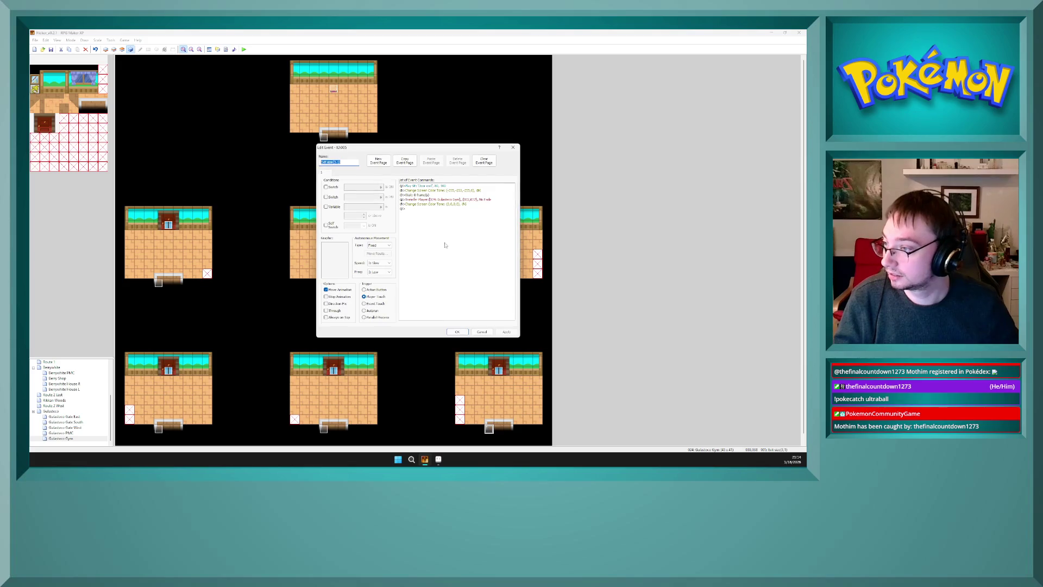
pyautogui.click(478, 200)
pyautogui.doubleClick(478, 200)
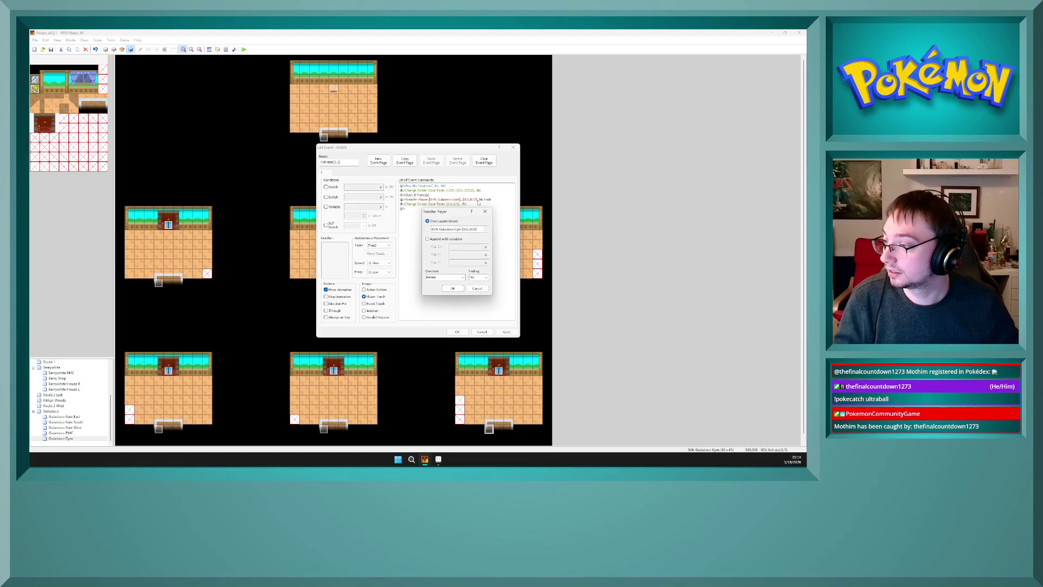
pyautogui.click(481, 289)
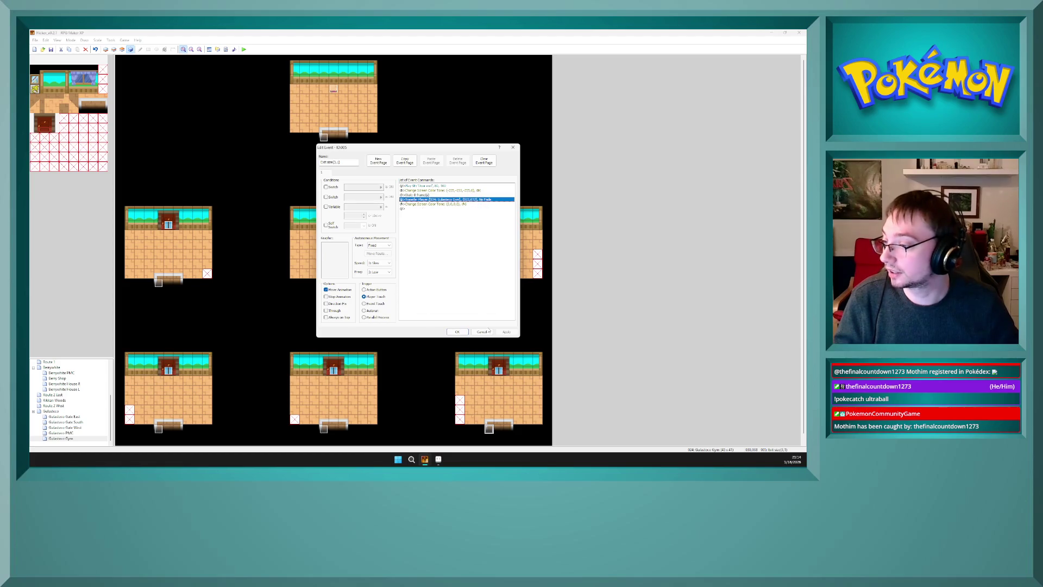
pyautogui.click(458, 332)
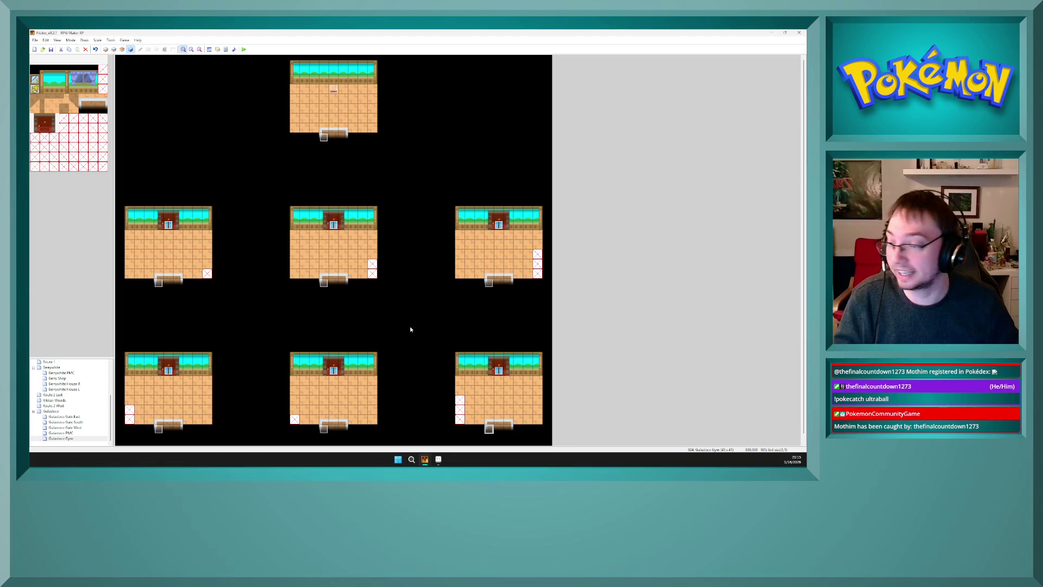
# - Select the right-hand room's door event and launch a playtest from the toolbar
pyautogui.click(490, 283)
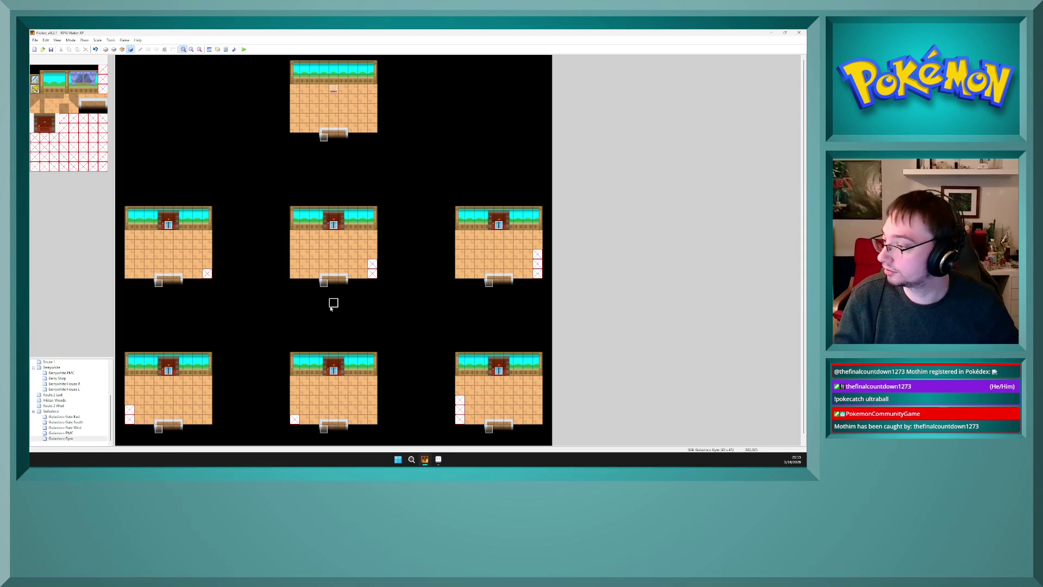
pyautogui.click(244, 49)
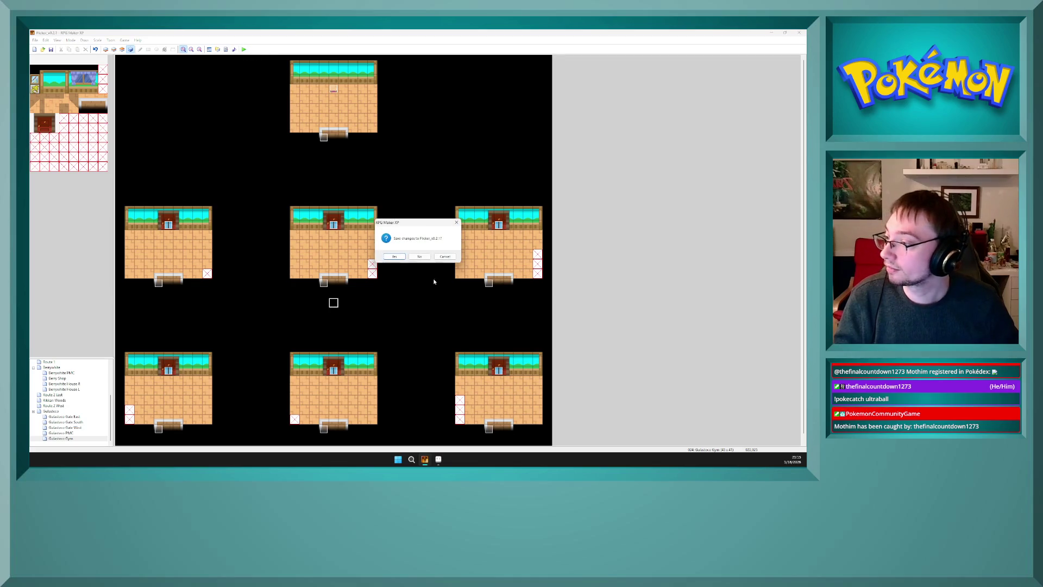
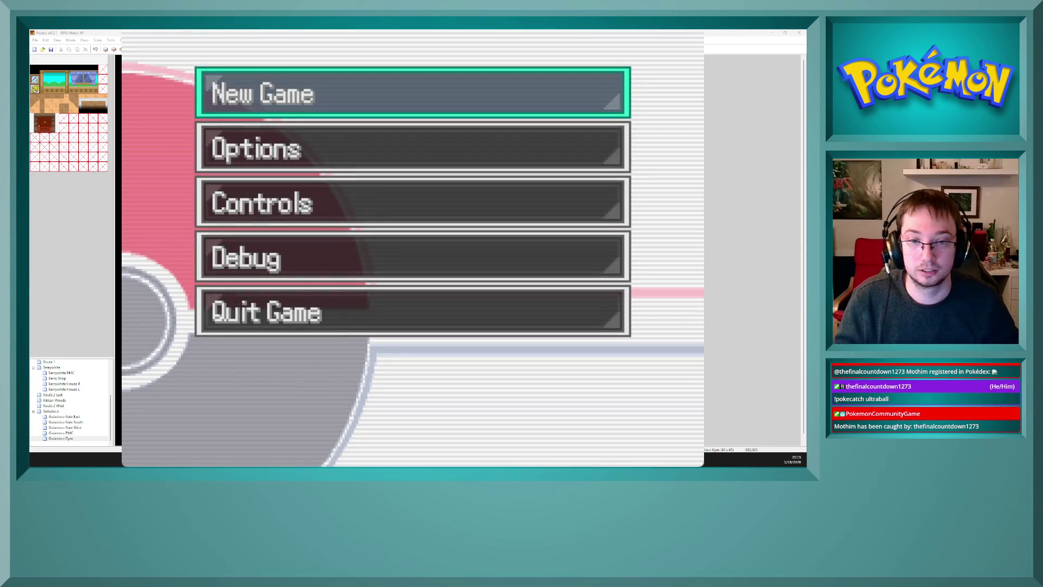
# - Start a new game from the title screen and walk the player into the building
pyautogui.press('Return')
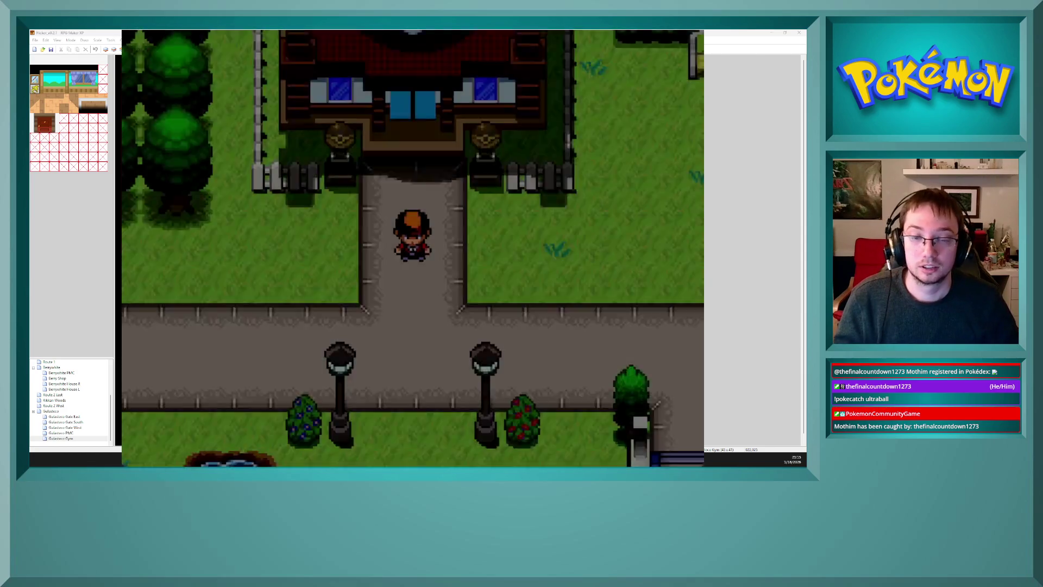
pyautogui.press('Down')
pyautogui.press('Down')
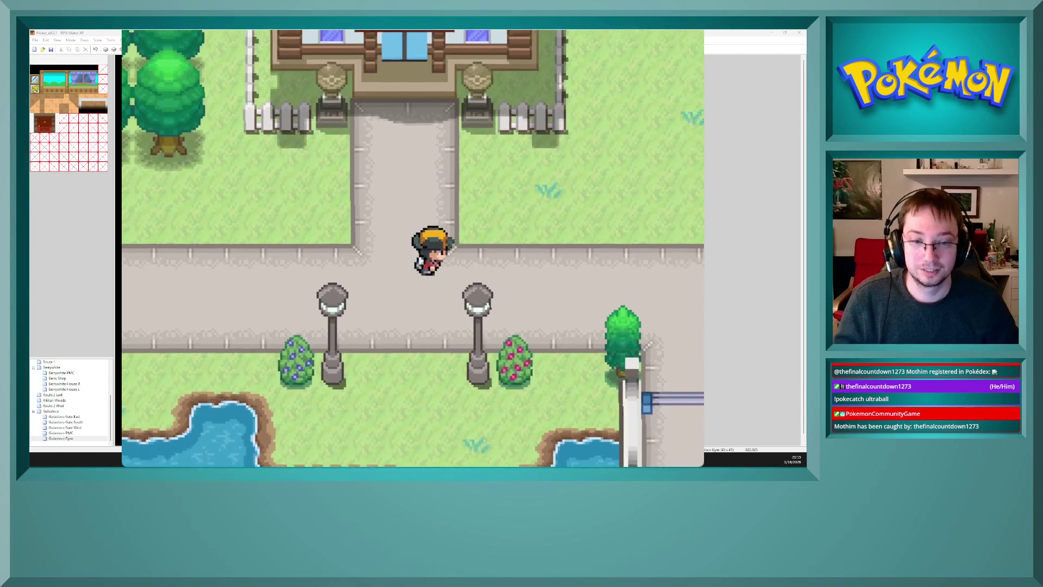
pyautogui.press('Right')
pyautogui.press('Right')
pyautogui.press('Right')
pyautogui.press('Left')
pyautogui.press('Left')
pyautogui.press('Left')
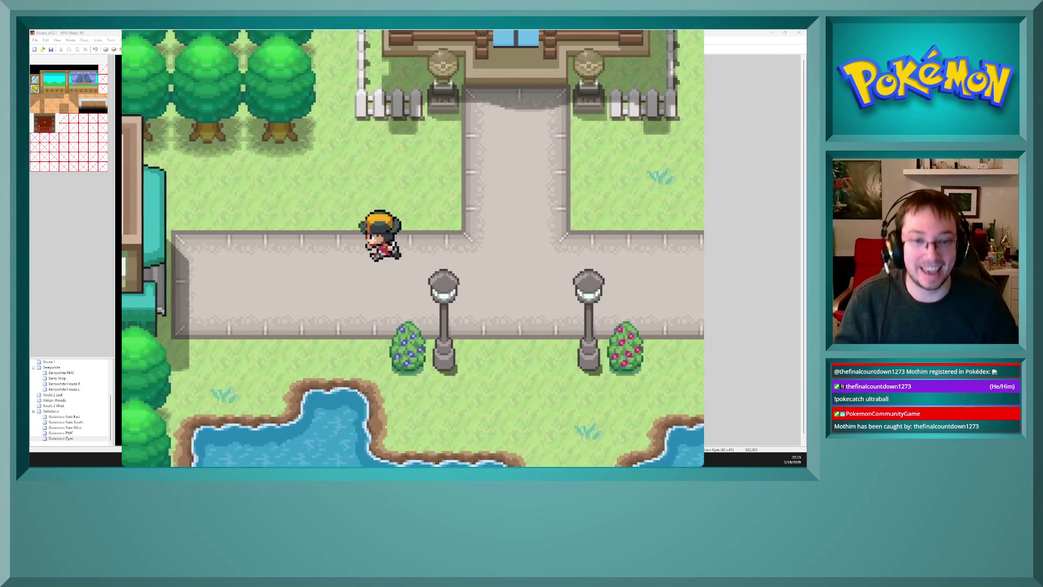
pyautogui.press('Up')
pyautogui.press('Up')
pyautogui.press('Up')
pyautogui.press('Up')
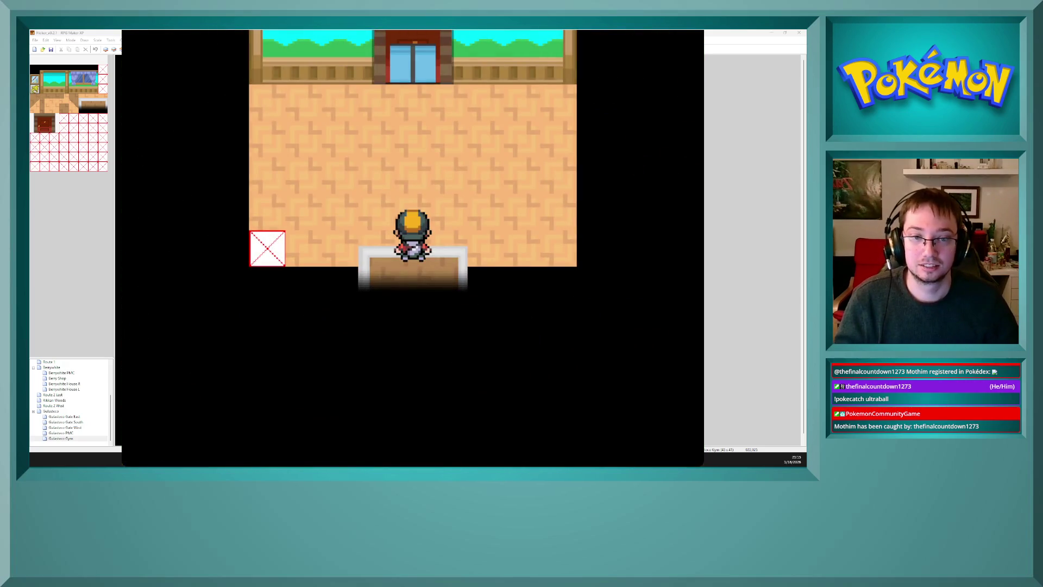
# - Walk around the entrance room, then bring up the Essentials debug menu with F9
pyautogui.press('Up')
pyautogui.press('Up')
pyautogui.press('Down')
pyautogui.press('Down')
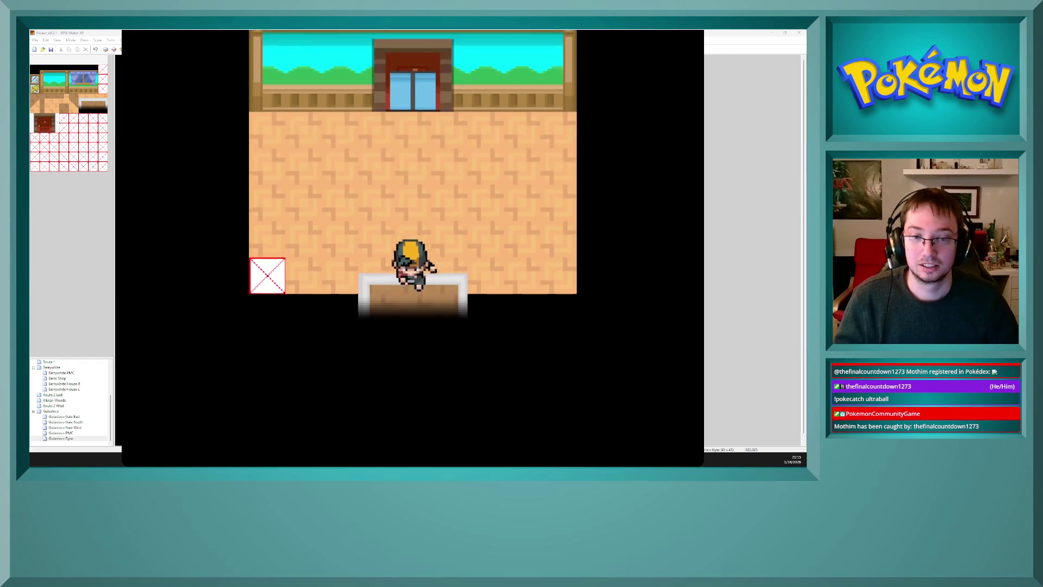
pyautogui.press('Left')
pyautogui.press('Left')
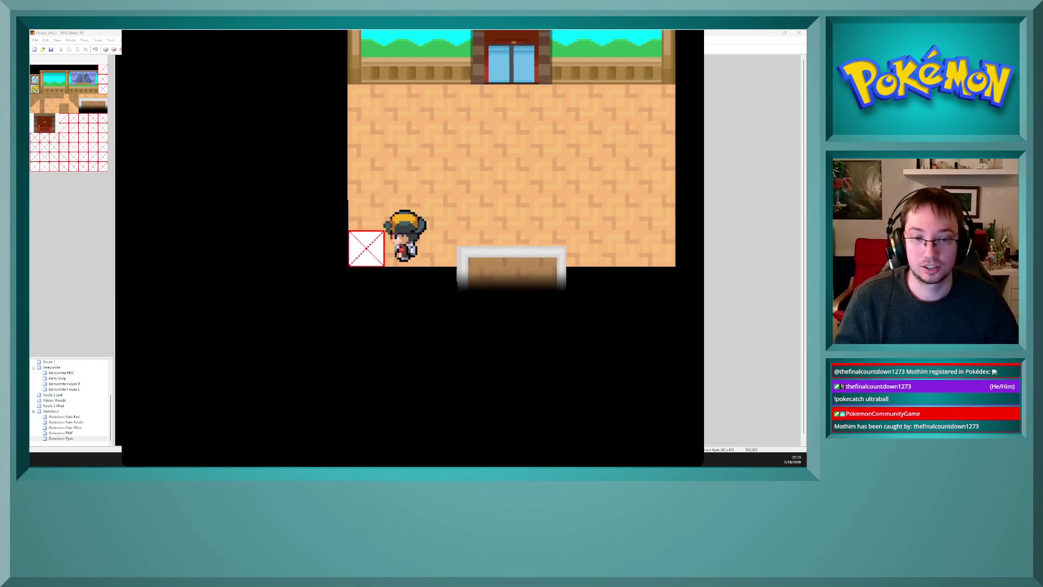
pyautogui.press('Right')
pyautogui.press('Right')
pyautogui.press('Right')
pyautogui.press('Up')
pyautogui.press('Up')
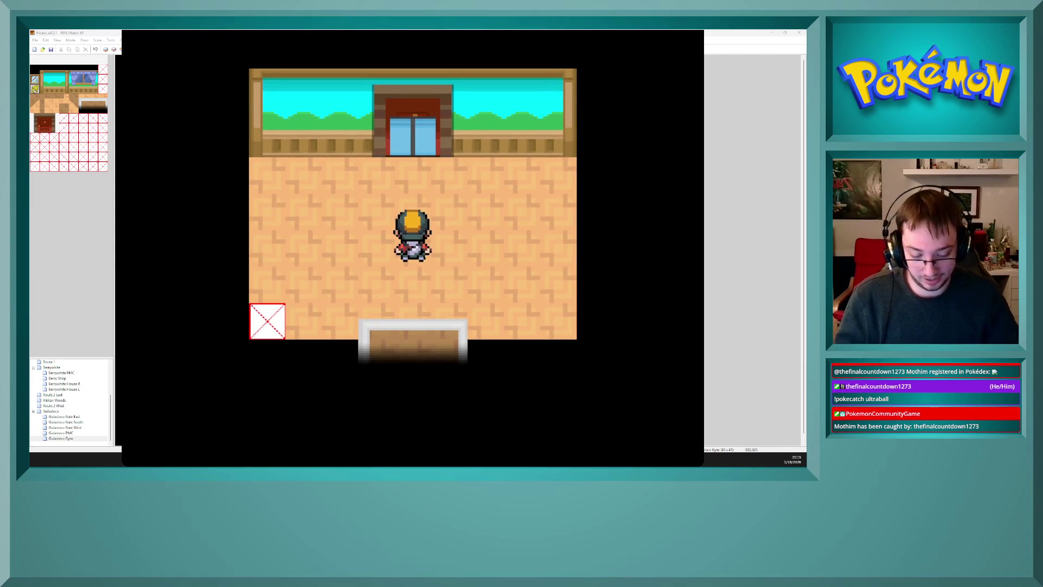
pyautogui.press('F9')
# - Browse the debug categories, peek into Other editors, and open Field options
pyautogui.press('Down')
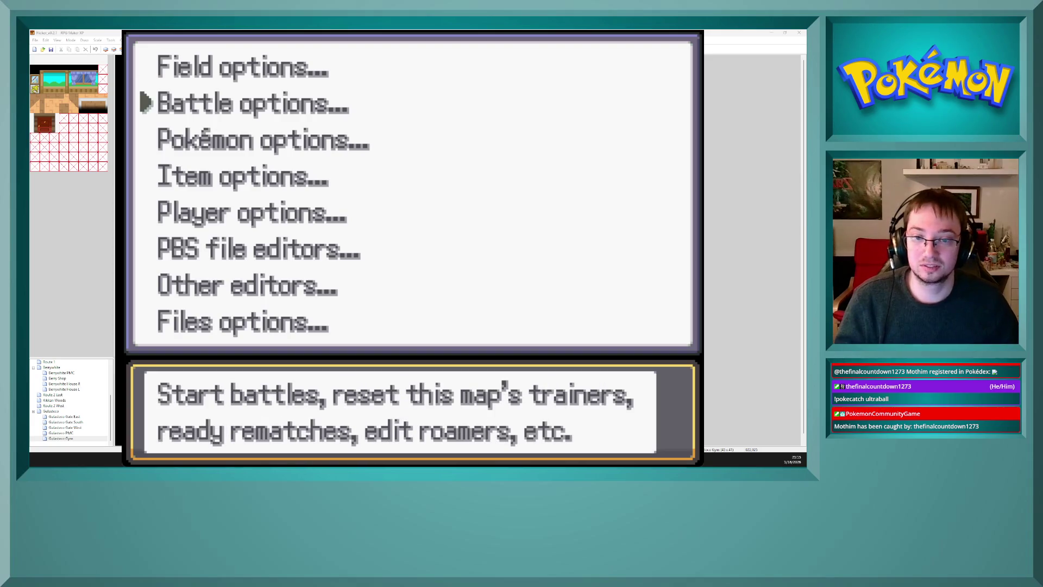
pyautogui.press('Up')
pyautogui.press('Up')
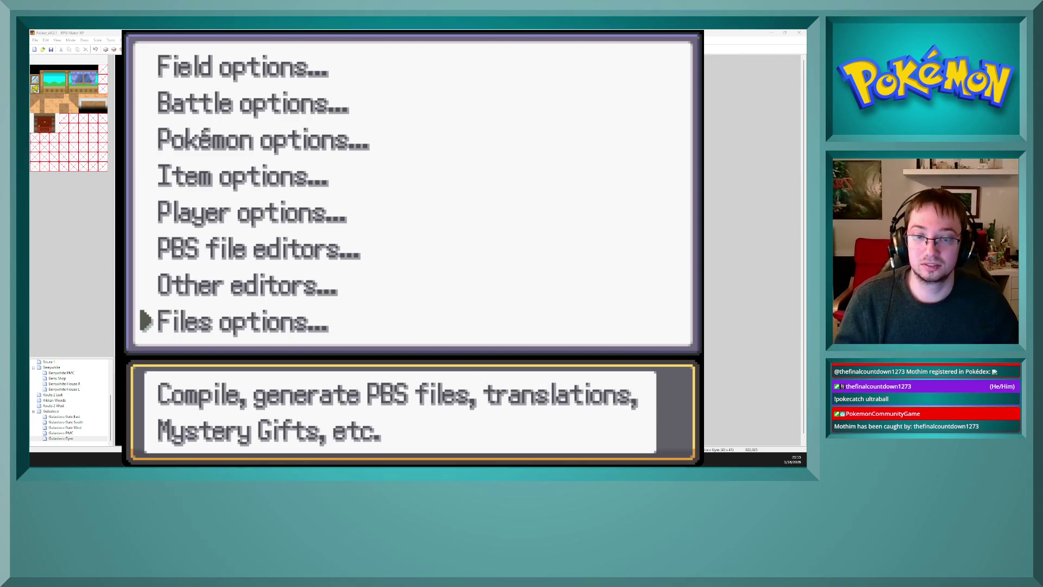
pyautogui.press('Up')
pyautogui.press('Return')
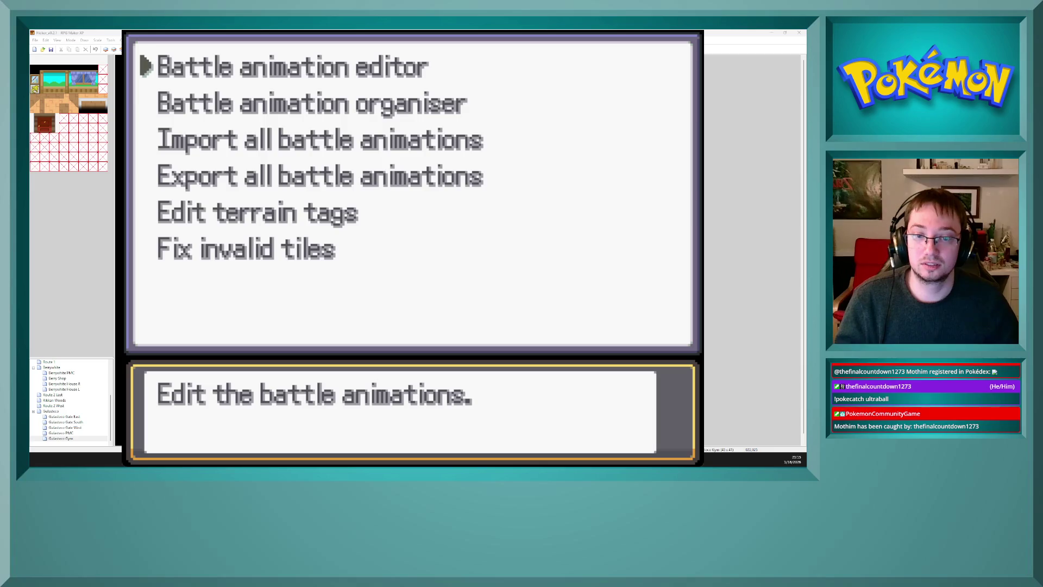
pyautogui.press('Escape')
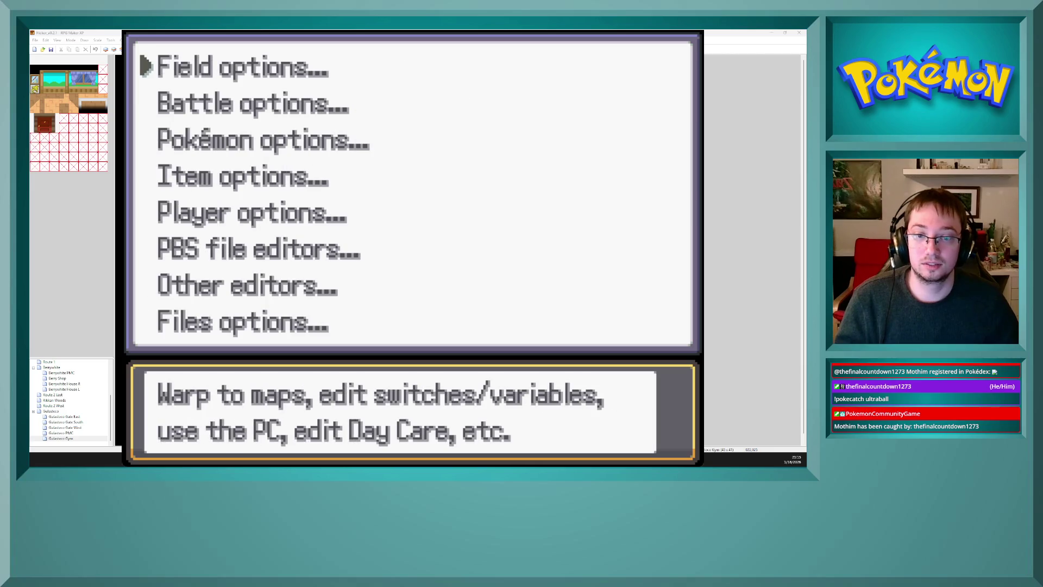
pyautogui.press('Down')
pyautogui.press('Up')
pyautogui.press('Return')
# - In the game variables list, set 0029 RandomNum1-10 to 3
pyautogui.press('Down')
pyautogui.press('Down')
pyautogui.press('Down')
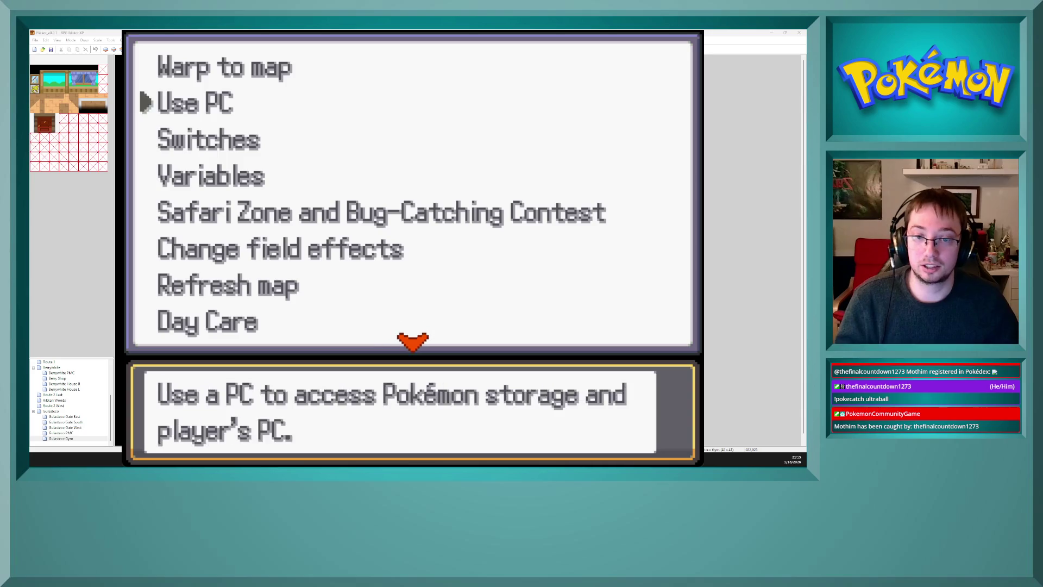
pyautogui.press('Return')
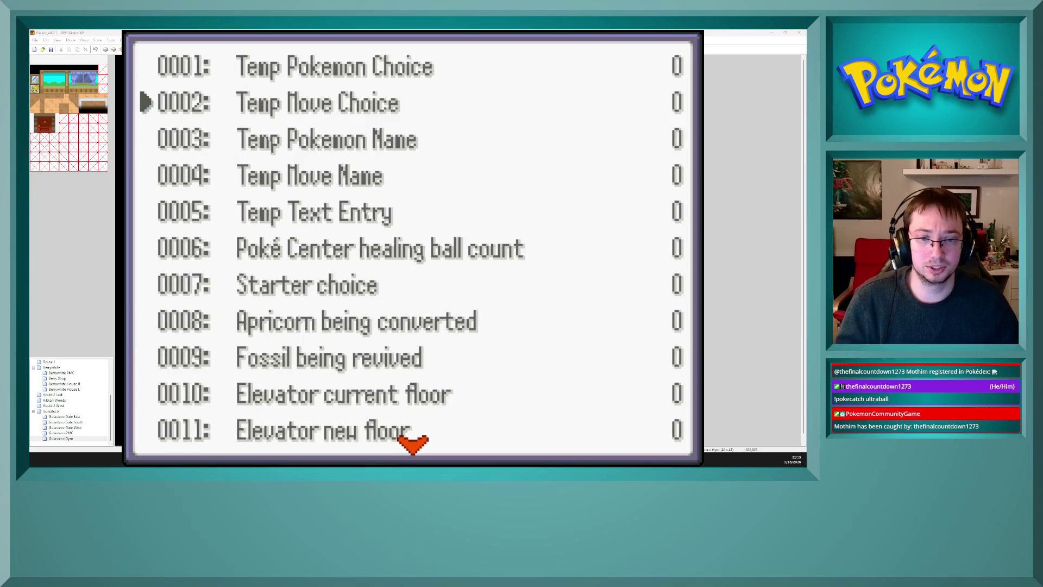
pyautogui.press('Down')
pyautogui.press('Down')
pyautogui.press('Down')
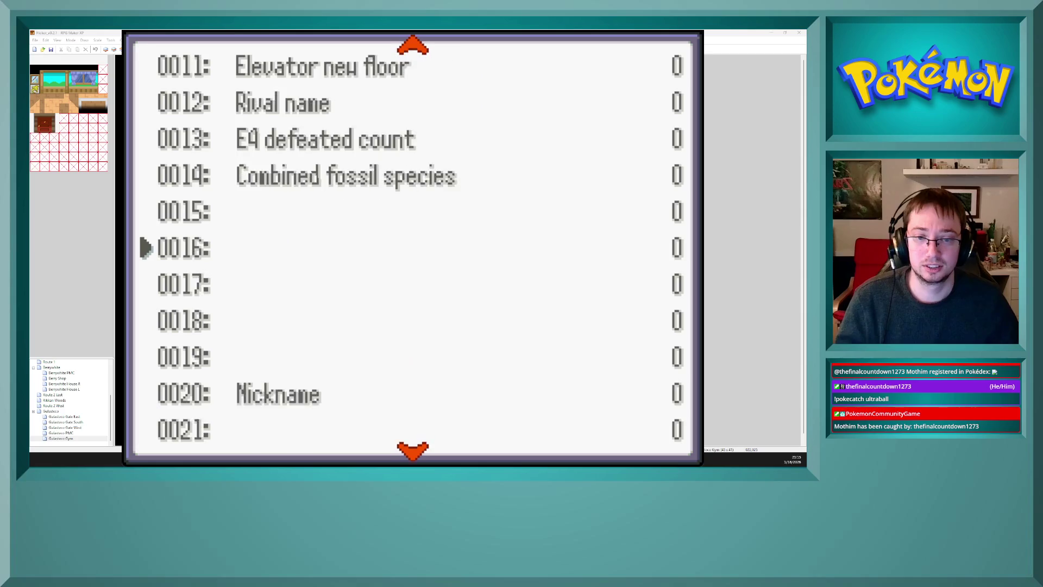
pyautogui.press('Down')
pyautogui.press('Down')
pyautogui.press('Down')
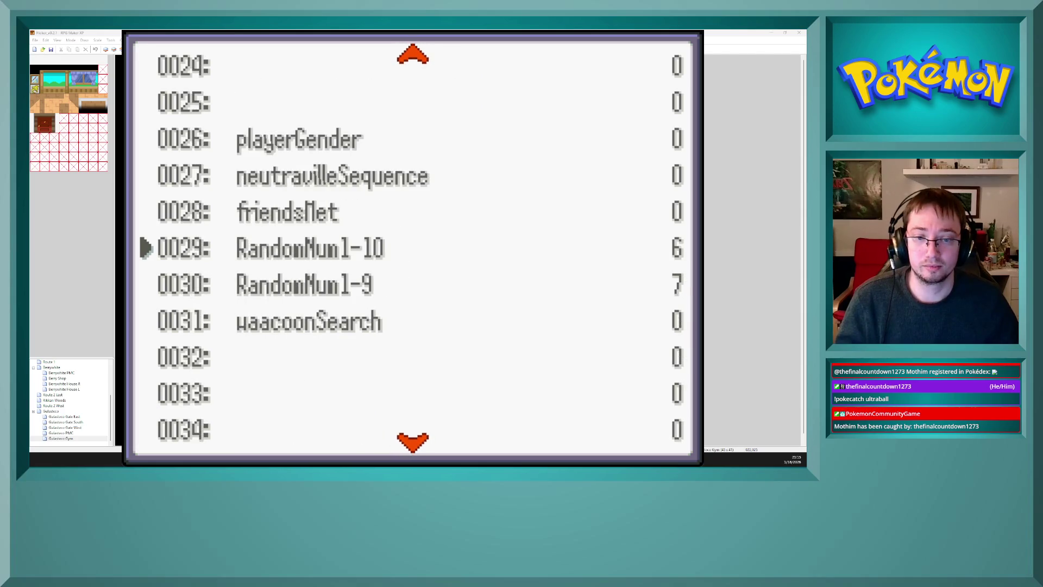
pyautogui.press('Up')
pyautogui.press('Down')
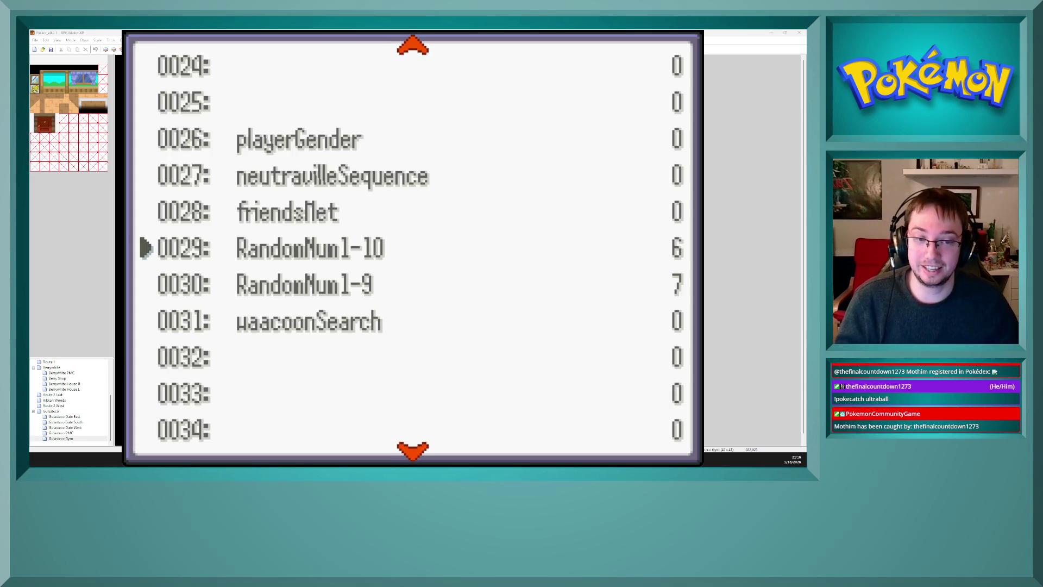
pyautogui.press('Return')
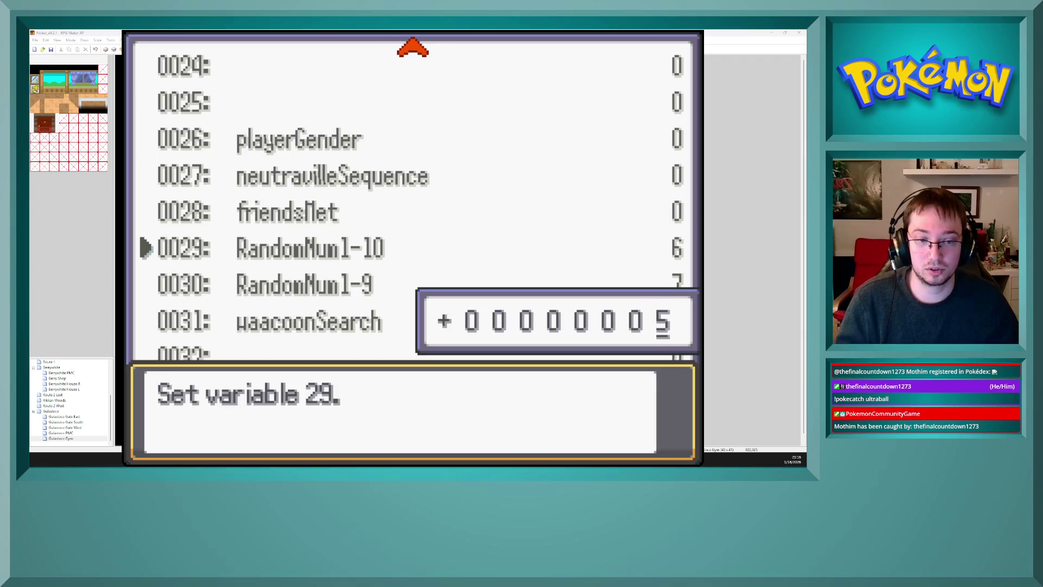
pyautogui.press('Return')
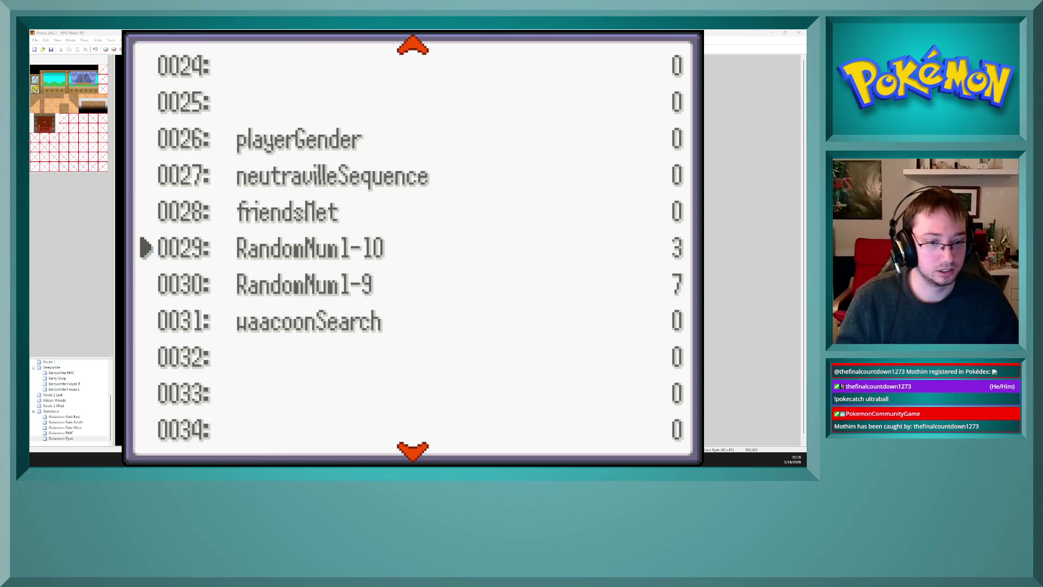
# - Reopen the variables list and set Starter choice to 1
pyautogui.press('Escape')
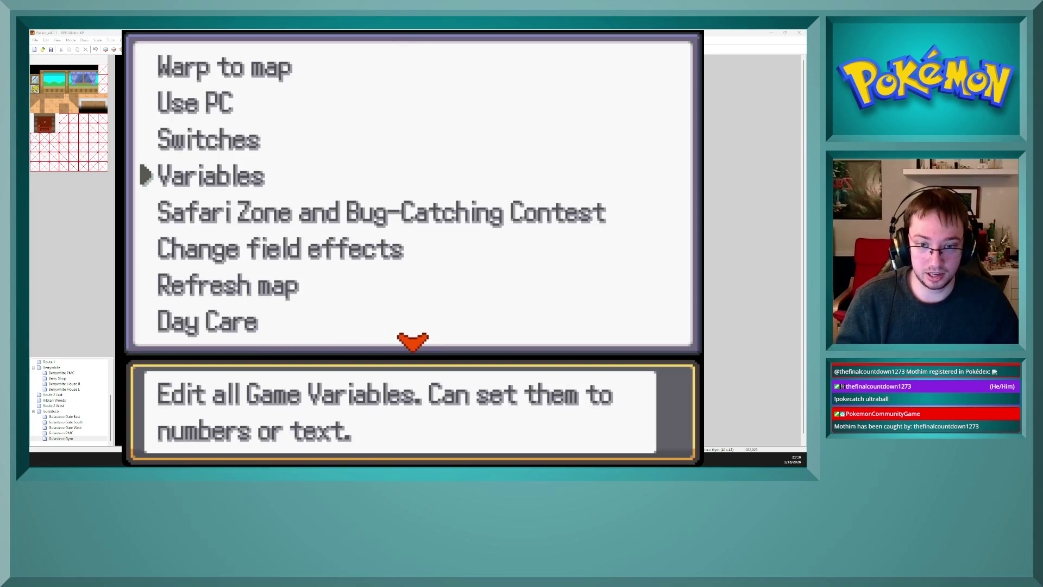
pyautogui.press('Return')
pyautogui.press('Up')
pyautogui.press('Down')
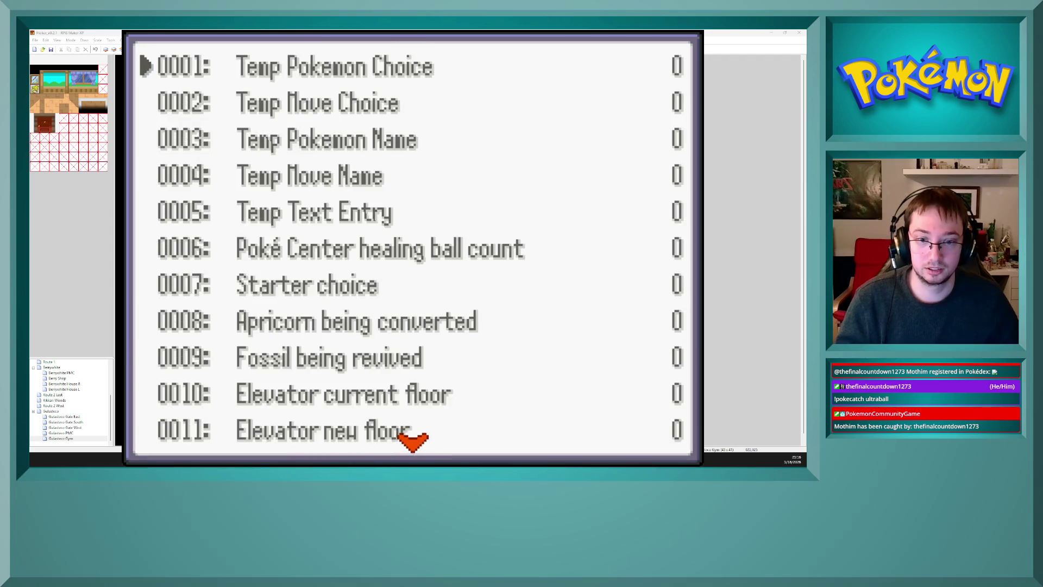
pyautogui.press('Down')
pyautogui.press('Return')
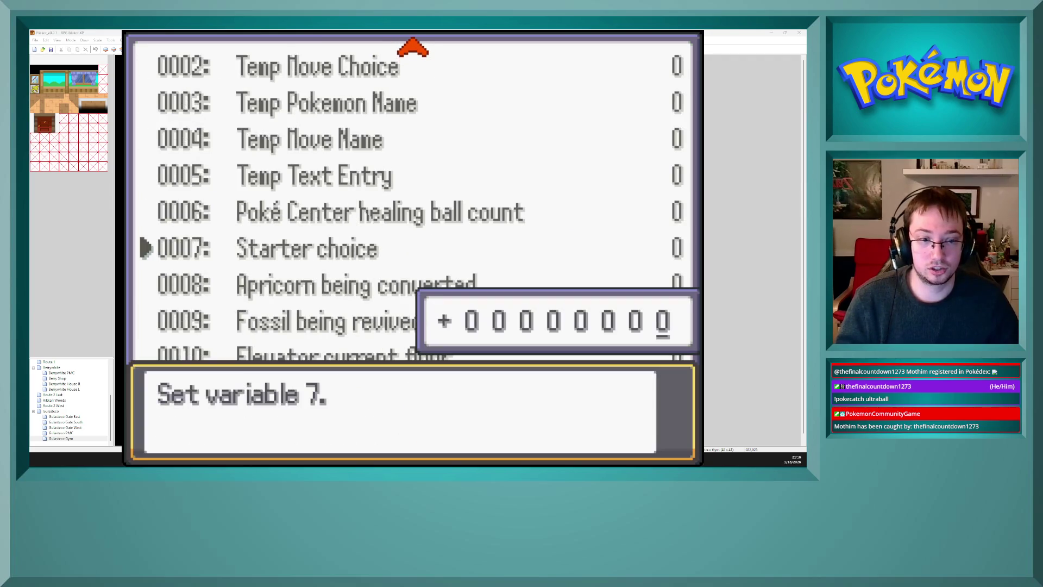
pyautogui.press('Return')
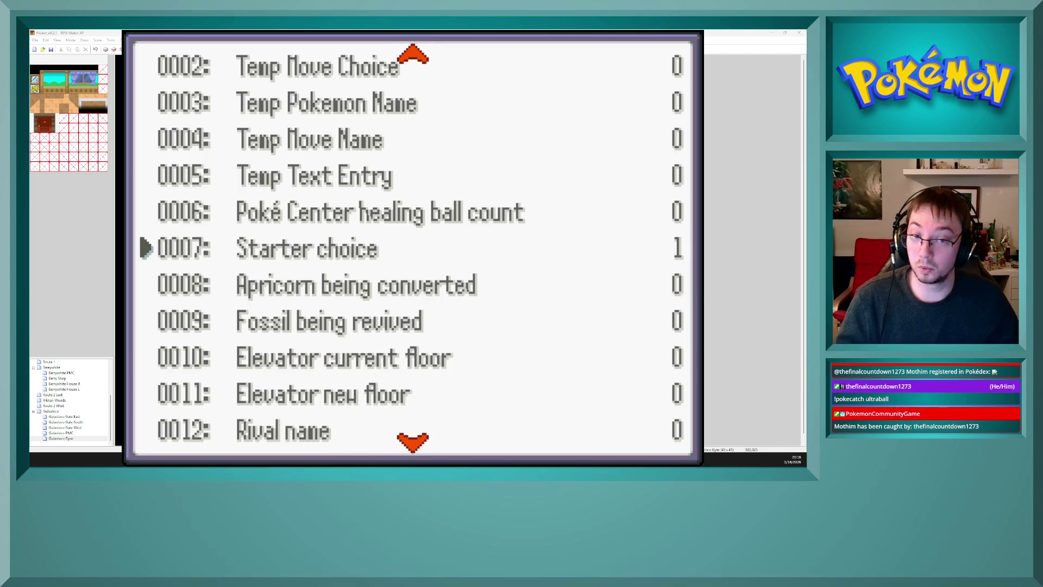
# - Page through the variables to check Starter choice and 0029 RandomNum1-10, then return to the main debug menu
pyautogui.press('Escape')
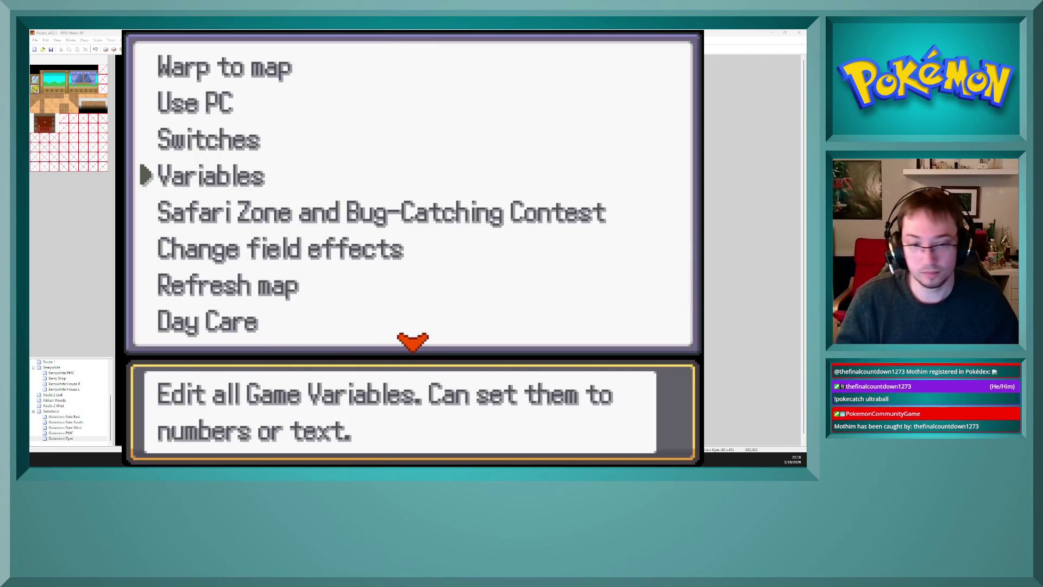
pyautogui.press('Return')
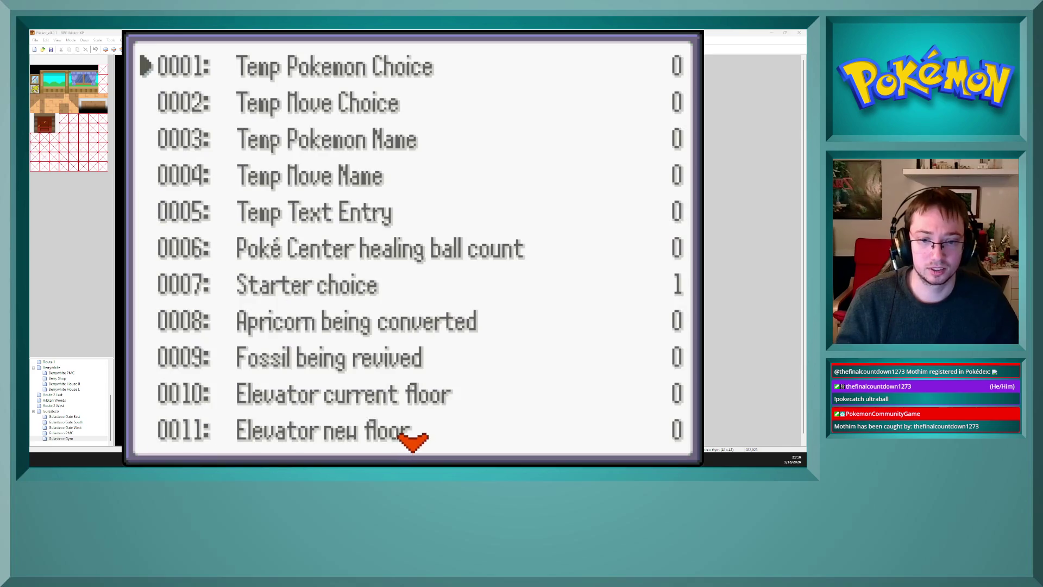
pyautogui.press('Down')
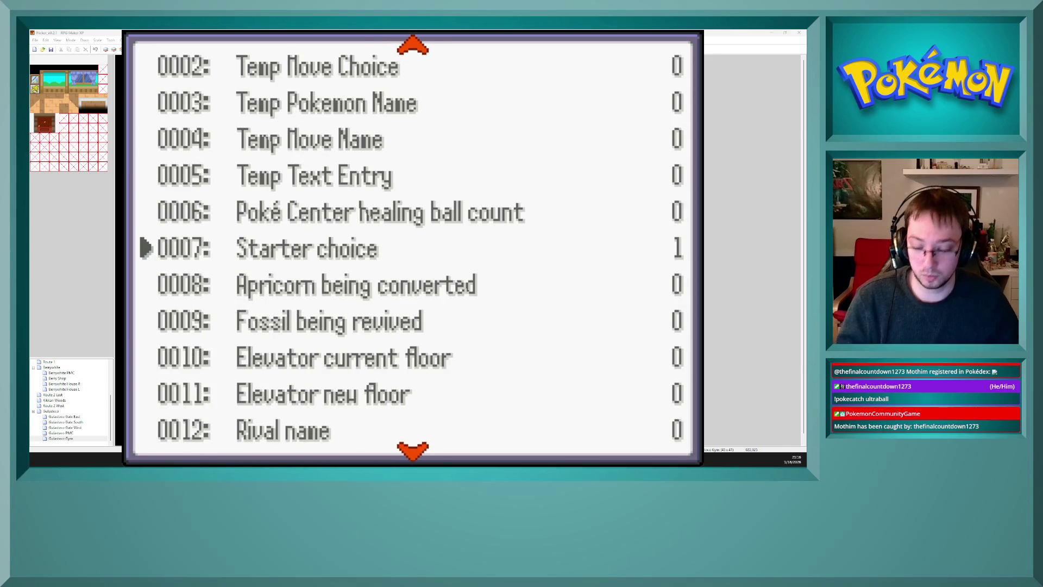
pyautogui.press('Right')
pyautogui.press('Right')
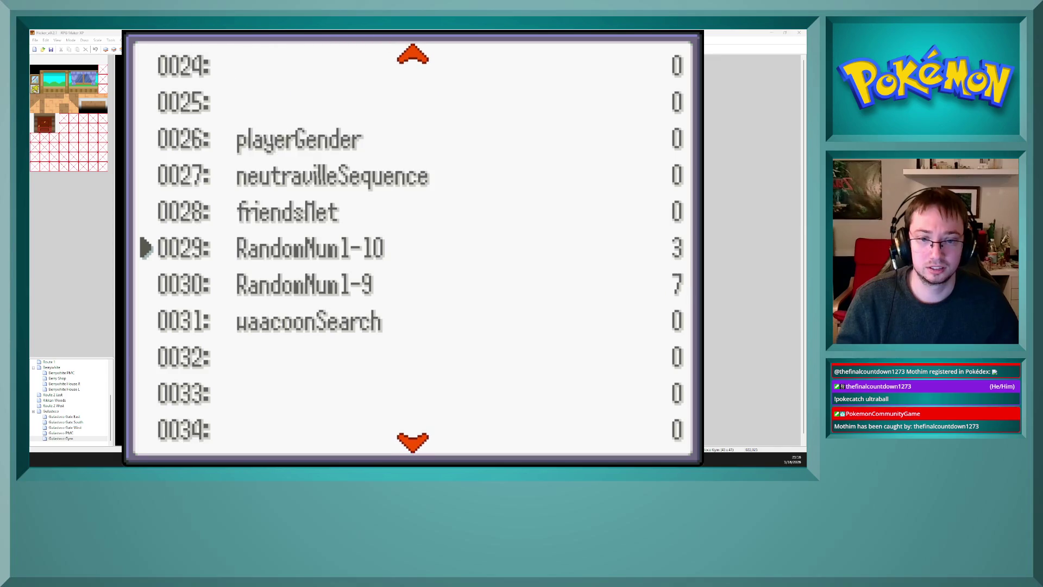
pyautogui.press('Left')
pyautogui.press('Left')
pyautogui.press('Right')
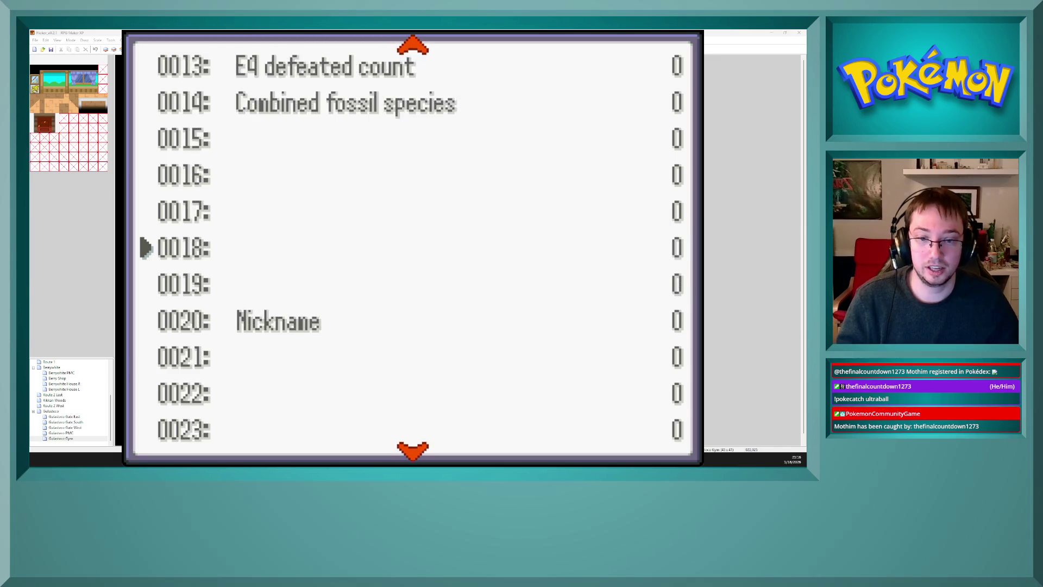
pyautogui.press('Right')
pyautogui.press('Left')
pyautogui.press('Left')
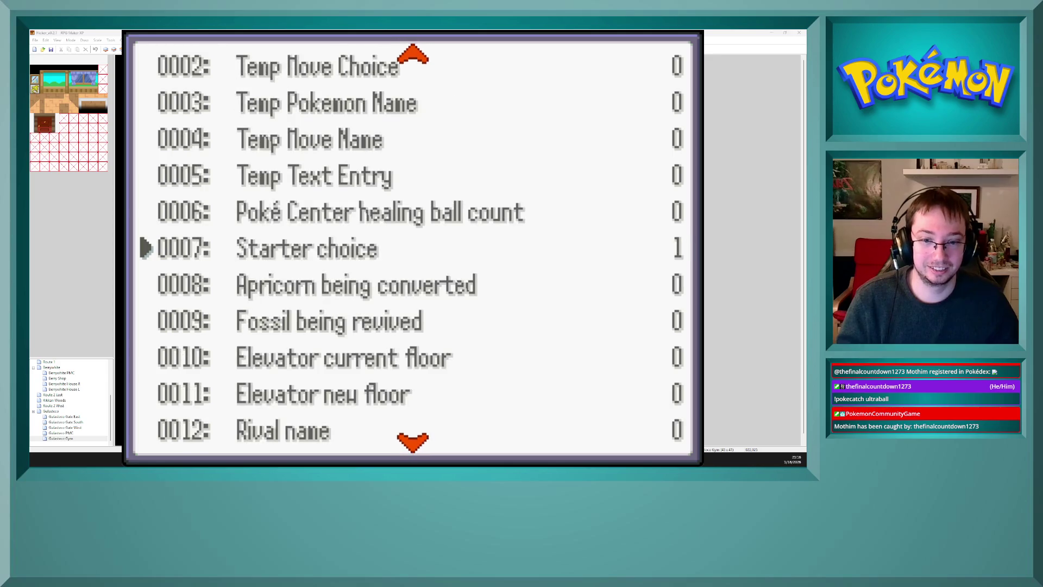
pyautogui.press('Right')
pyautogui.press('Right')
pyautogui.press('Left')
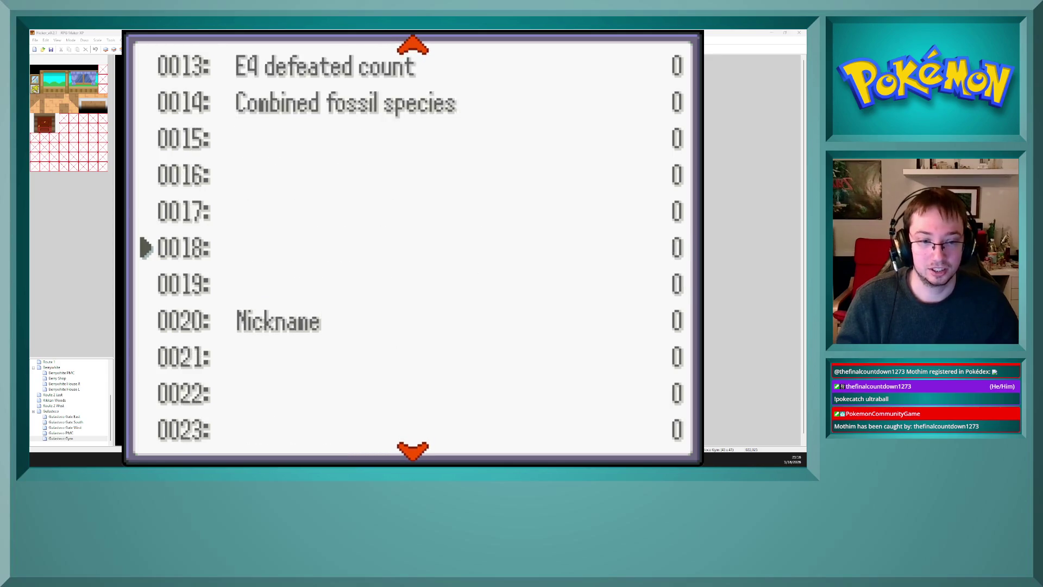
pyautogui.press('Left')
pyautogui.press('Right')
pyautogui.press('Right')
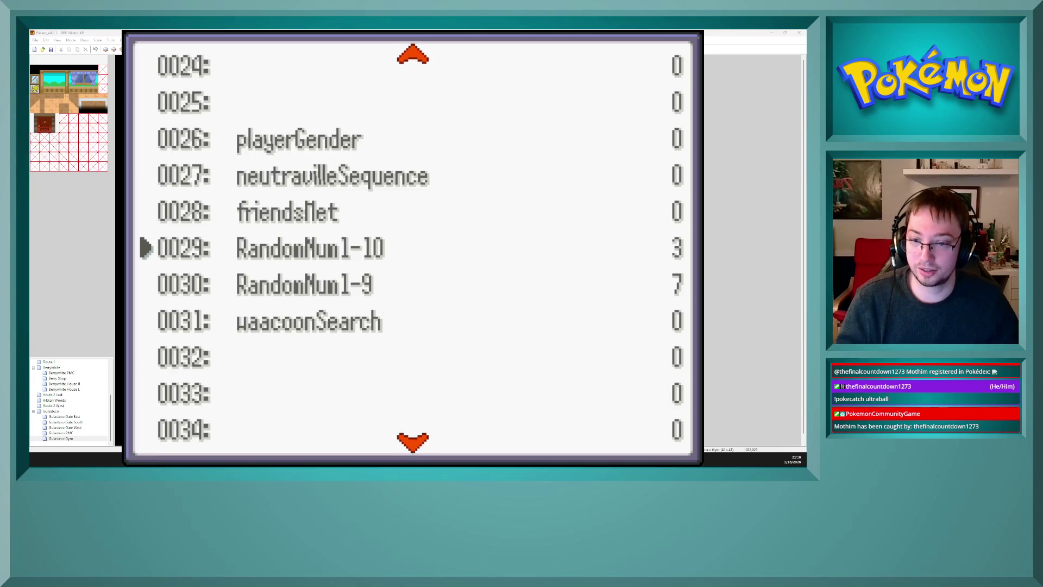
pyautogui.press('Escape')
pyautogui.press('Escape')
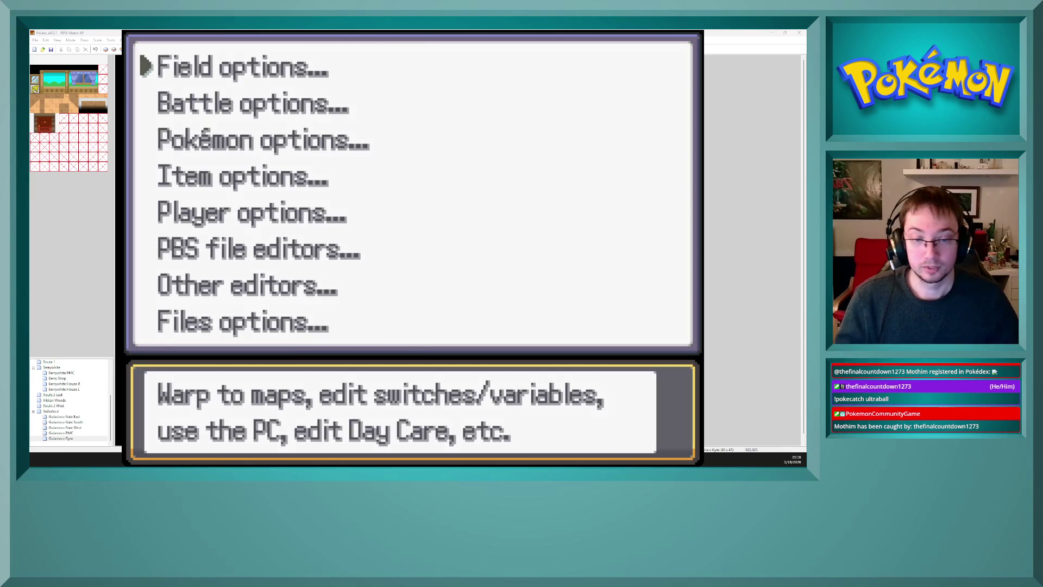
pyautogui.press('Escape')
# - Walk north through the gym and elevator doors, warp back via the bottom exit, and reopen the debug menu
pyautogui.press('Up')
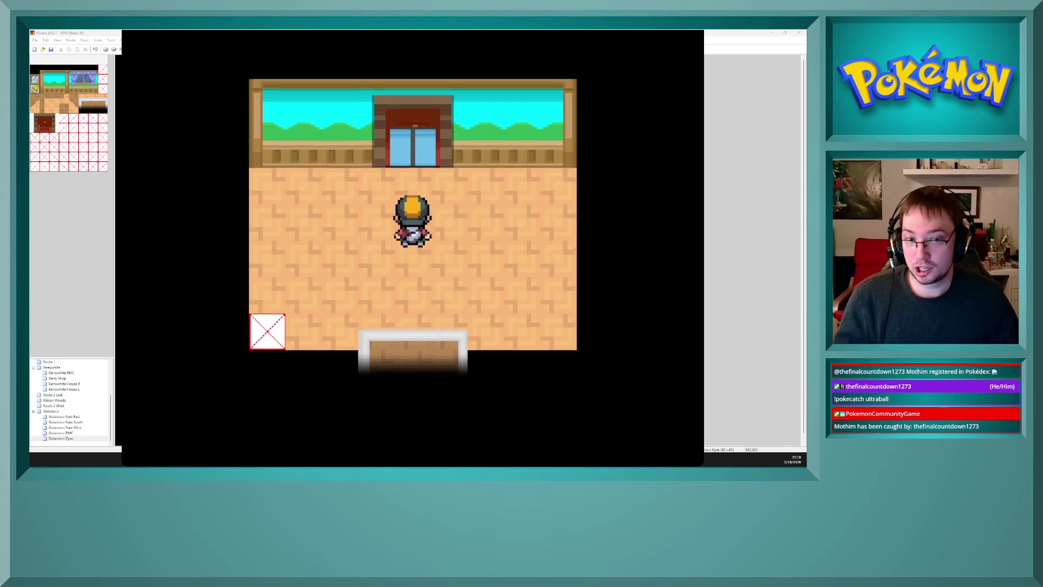
pyautogui.press('Up')
pyautogui.press('Up')
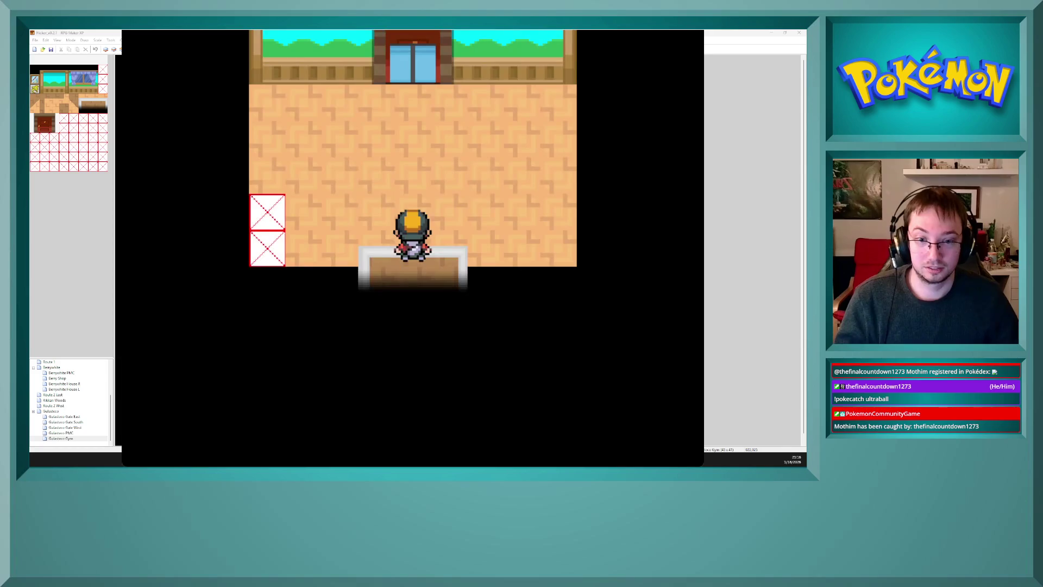
pyautogui.press('Up')
pyautogui.press('Up')
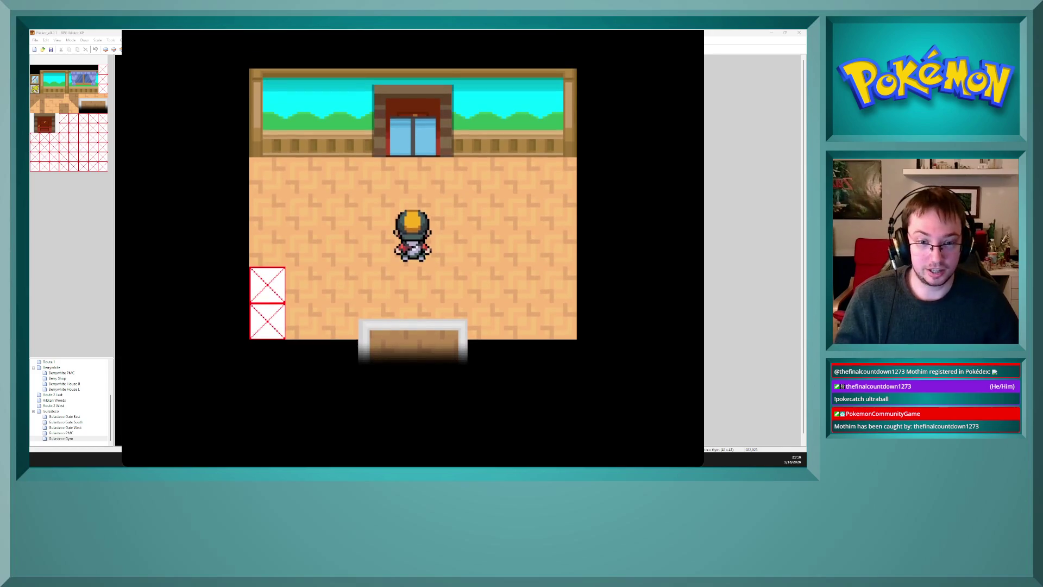
pyautogui.press('Up')
pyautogui.press('Up')
pyautogui.press('Up')
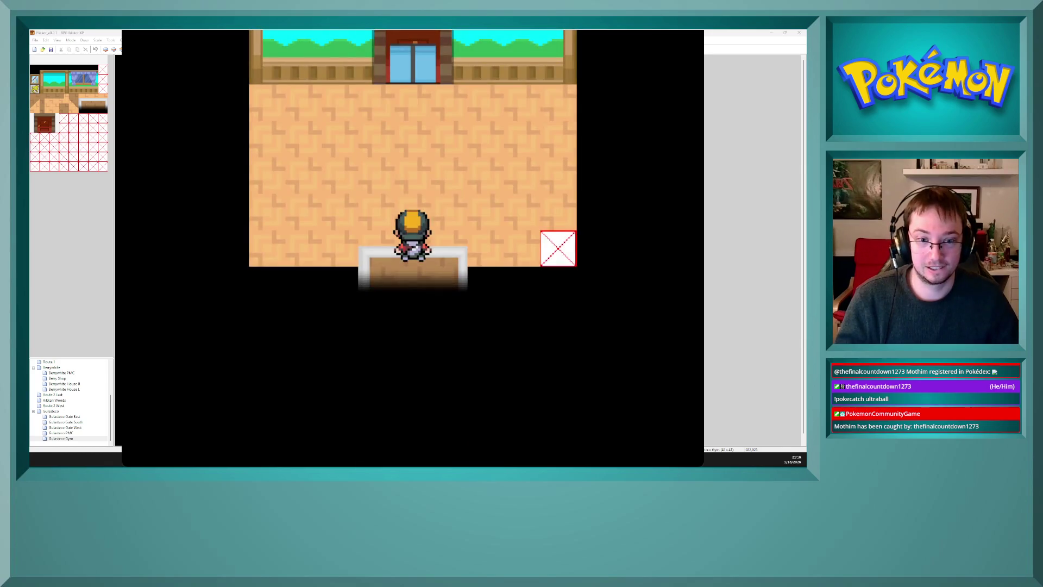
pyautogui.press('Up')
pyautogui.press('Up')
pyautogui.press('Down')
pyautogui.press('Down')
pyautogui.press('Down')
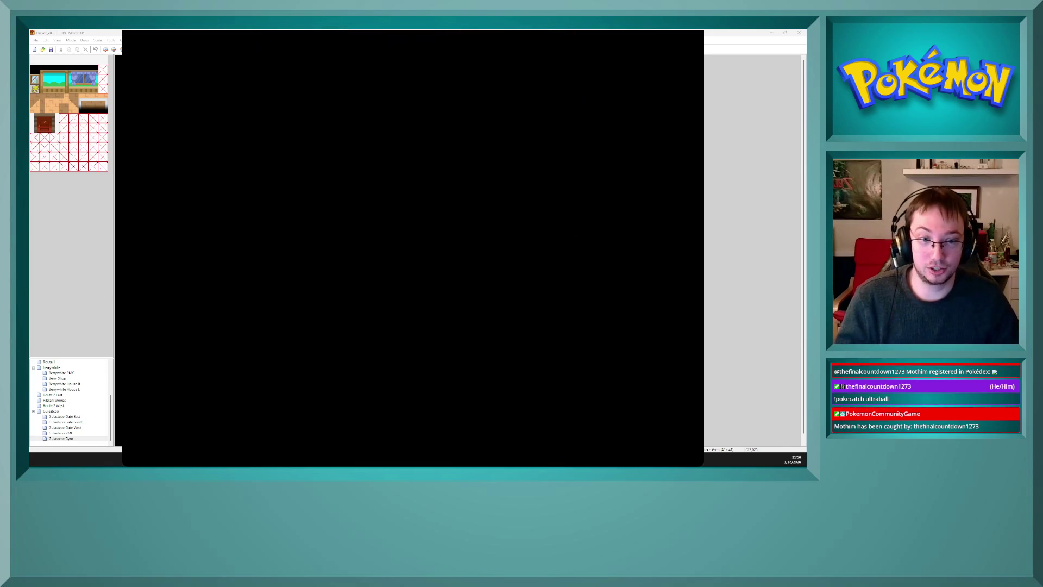
pyautogui.press('Down')
pyautogui.press('Down')
pyautogui.press('Down')
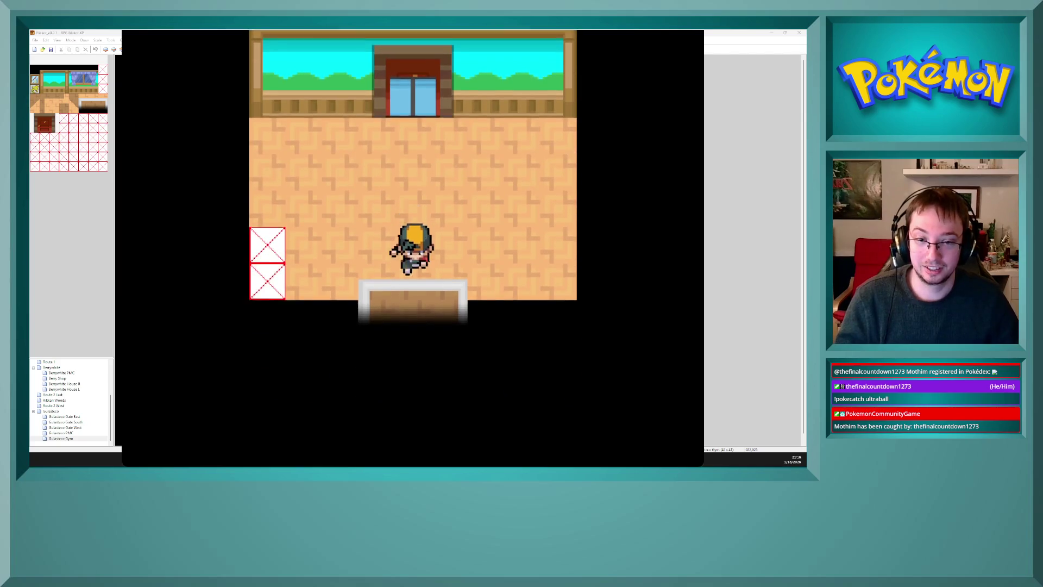
pyautogui.press('Down')
pyautogui.press('Down')
pyautogui.press('Down')
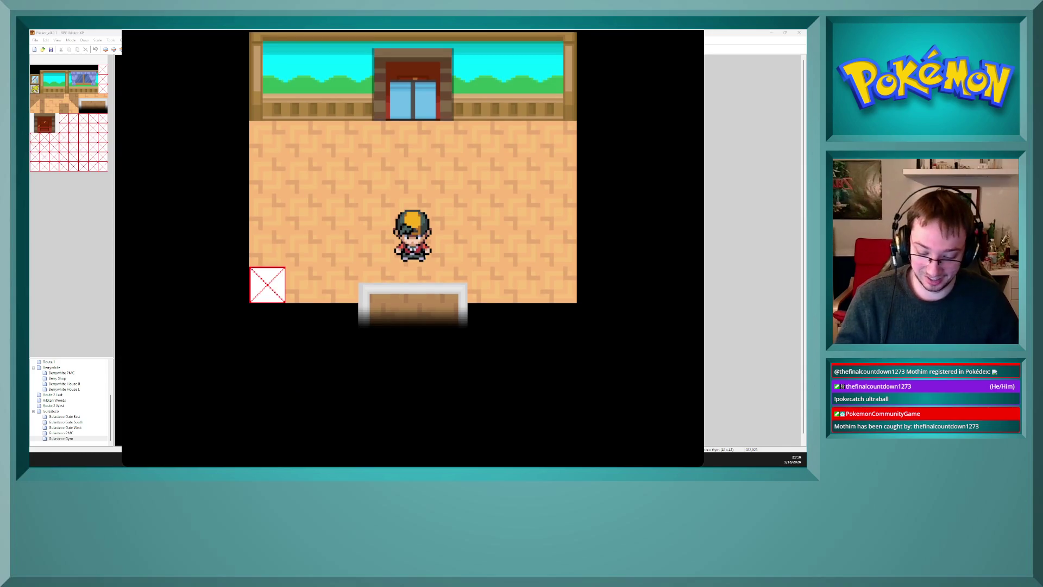
pyautogui.press('F9')
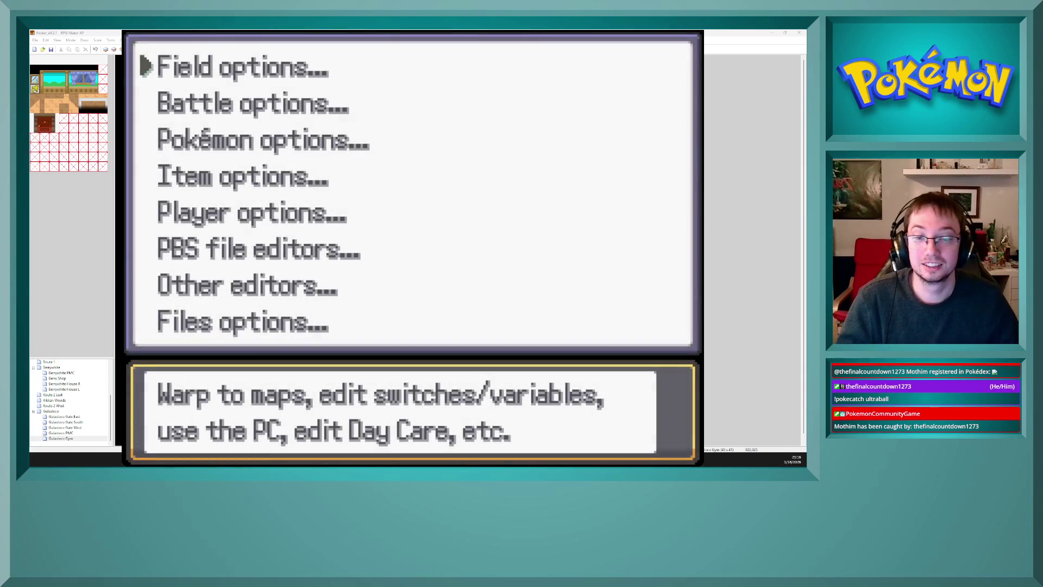
# - Under Field options > Variables, set 0007 Starter choice to 2
pyautogui.press('Down')
pyautogui.press('Down')
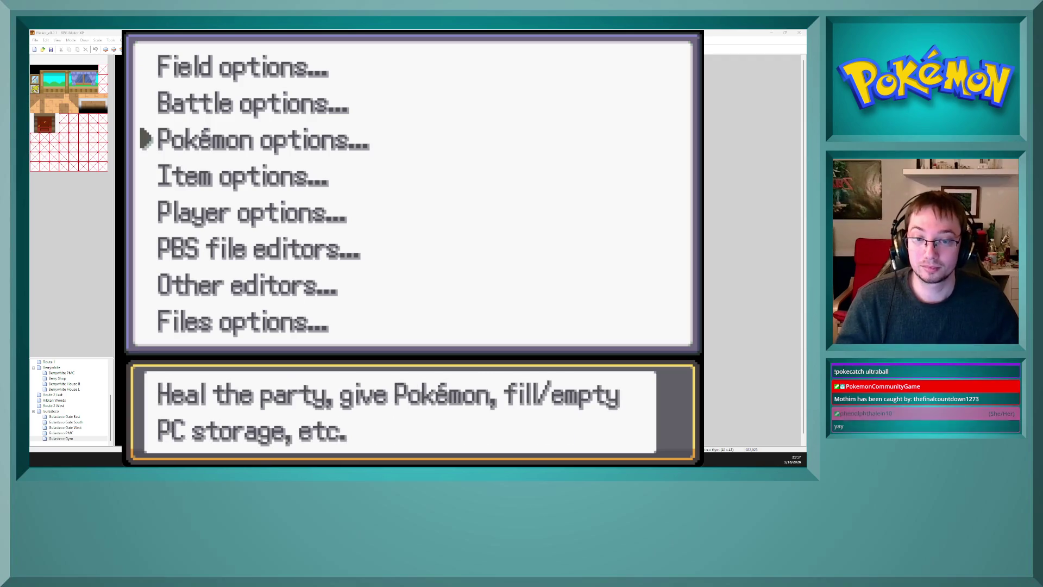
pyautogui.press('Up')
pyautogui.press('Down')
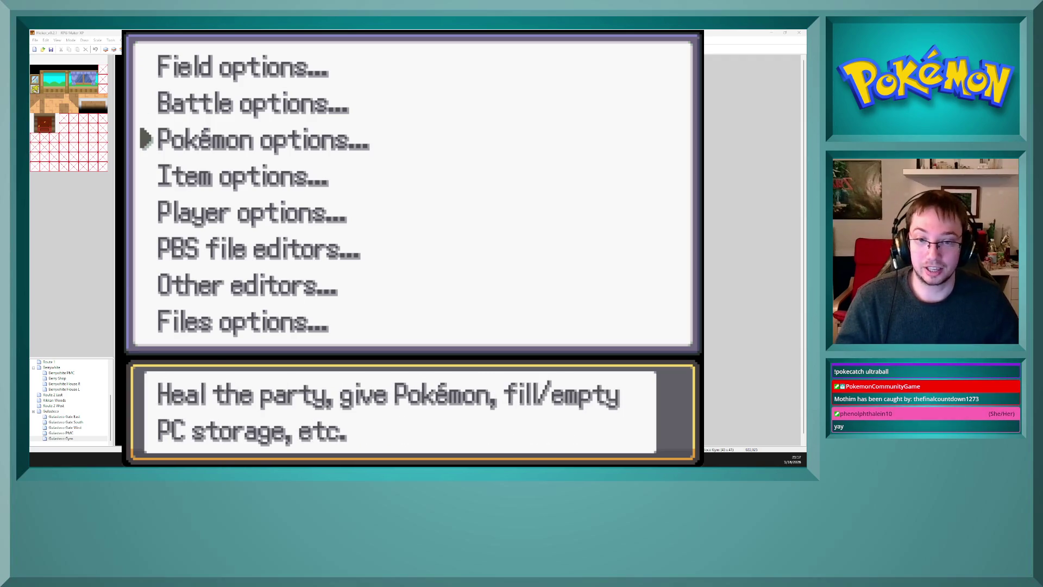
pyautogui.press('Up')
pyautogui.press('Up')
pyautogui.press('Return')
pyautogui.press('Down')
pyautogui.press('Down')
pyautogui.press('Down')
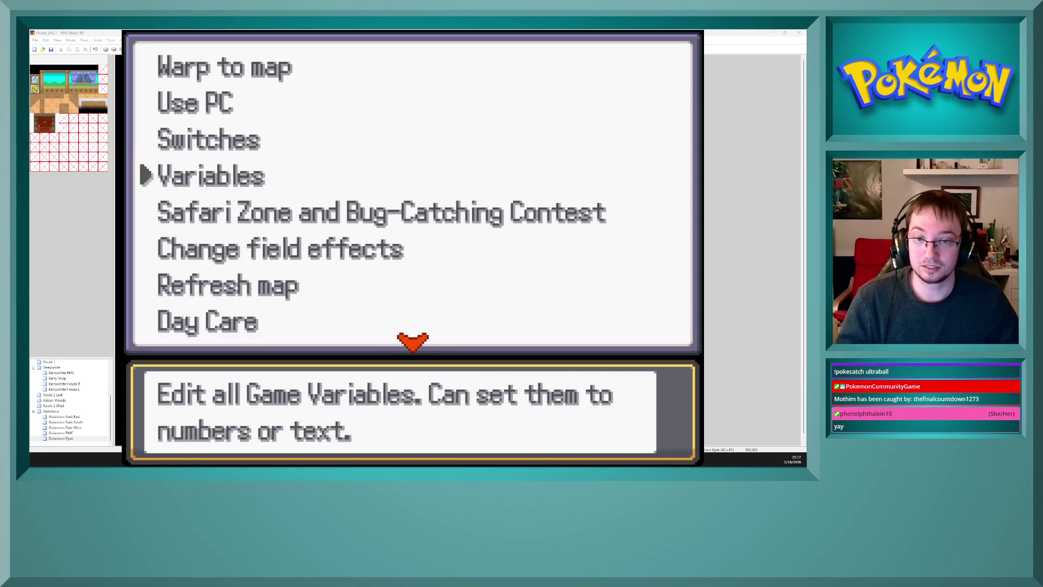
pyautogui.press('Return')
pyautogui.press('Right')
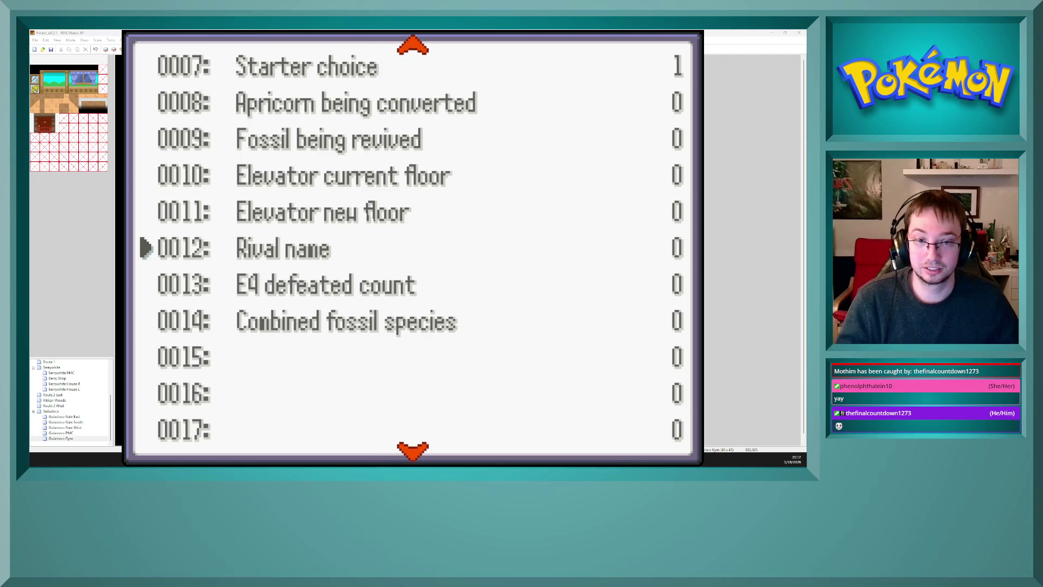
pyautogui.press('Up')
pyautogui.press('Up')
pyautogui.press('Up')
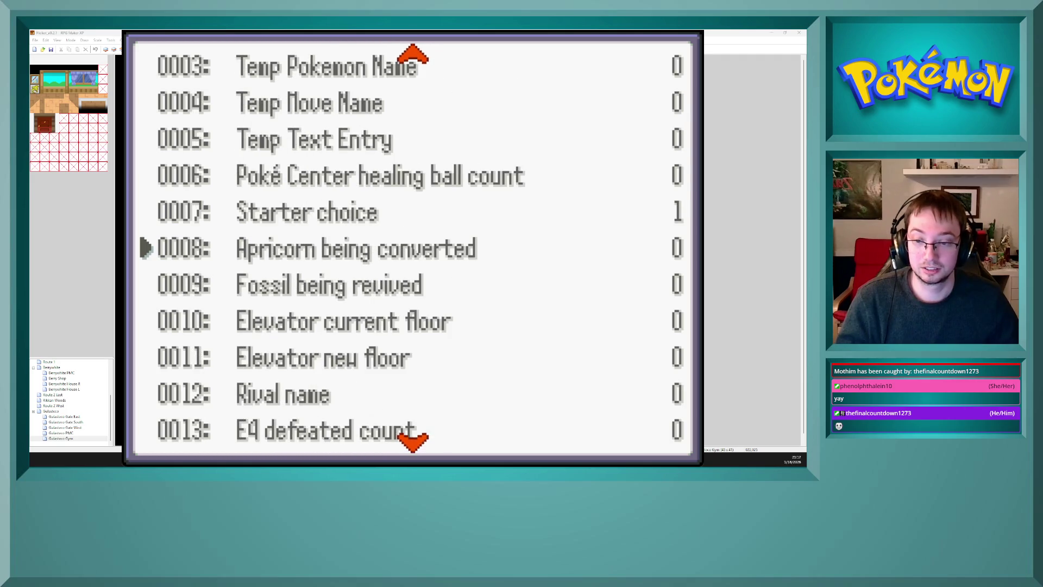
pyautogui.press('Up')
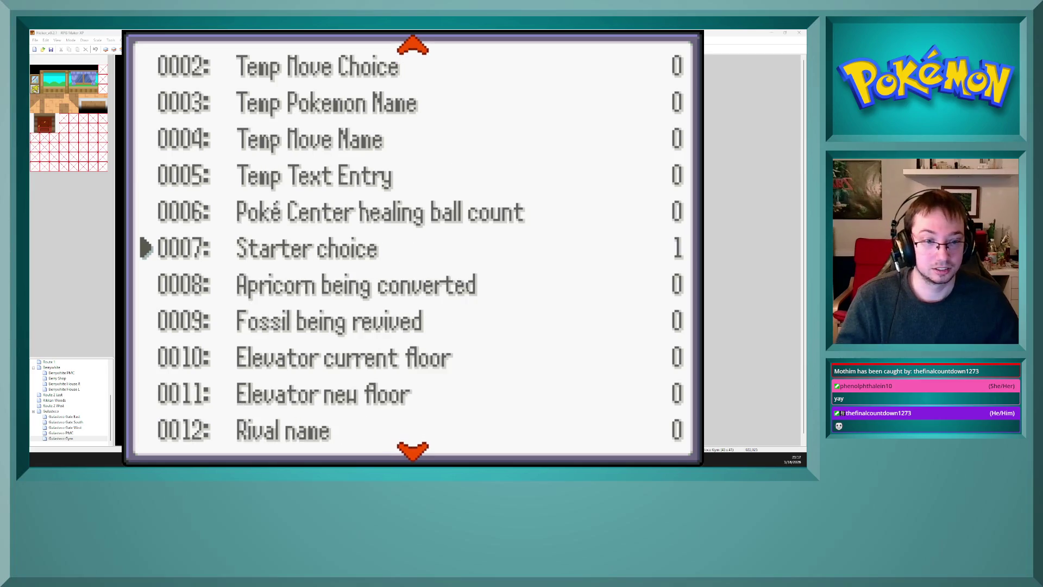
pyautogui.press('Return')
pyautogui.press('Up')
pyautogui.press('Return')
# - Return to the map, reload the room via the entrance mat, and reopen the debug menu
pyautogui.press('Escape')
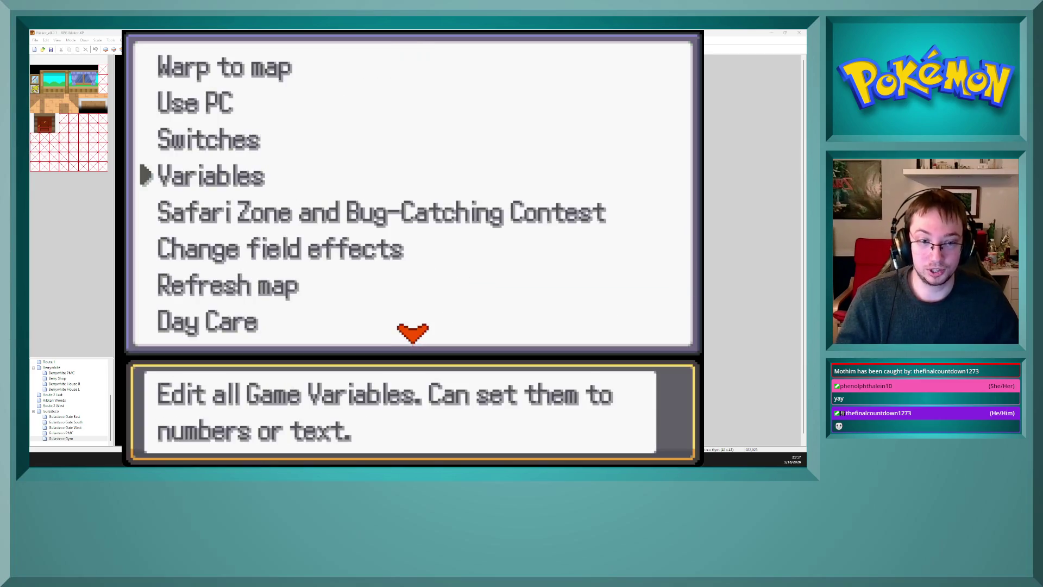
pyautogui.press('Escape')
pyautogui.press('Escape')
pyautogui.press('Up')
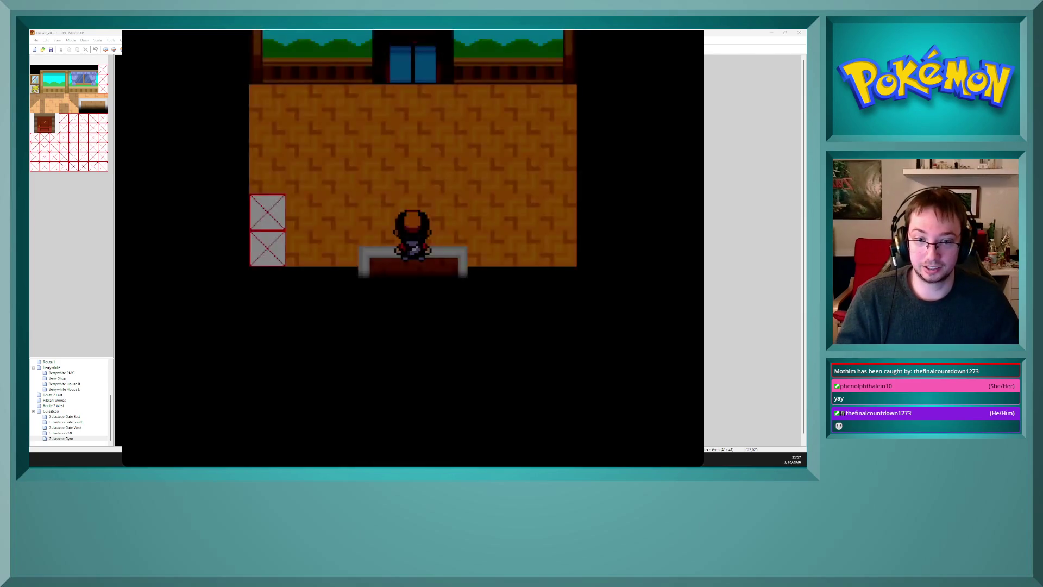
pyautogui.press('Up')
pyautogui.press('Up')
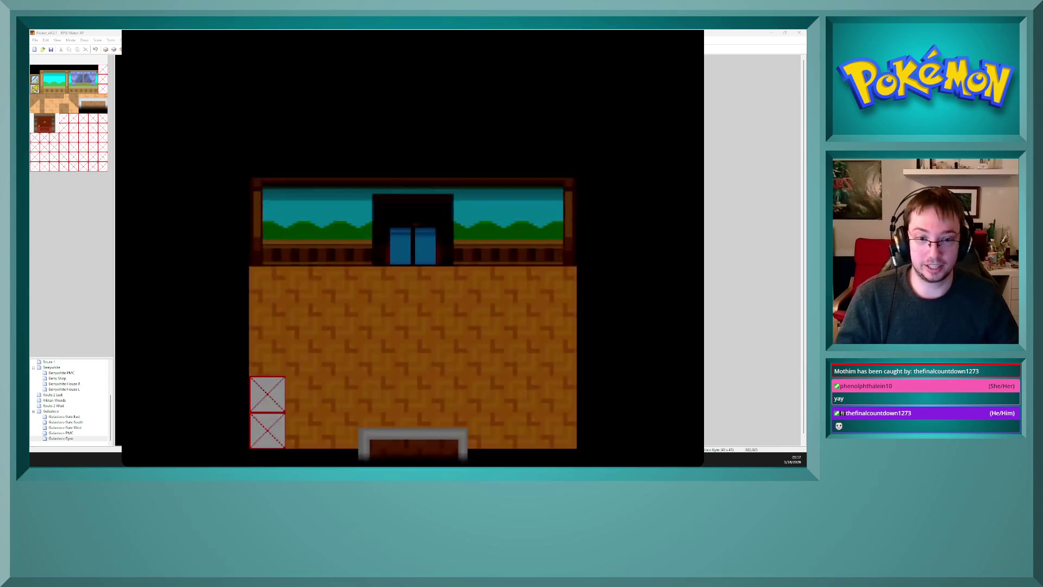
pyautogui.press('Up')
pyautogui.press('Down')
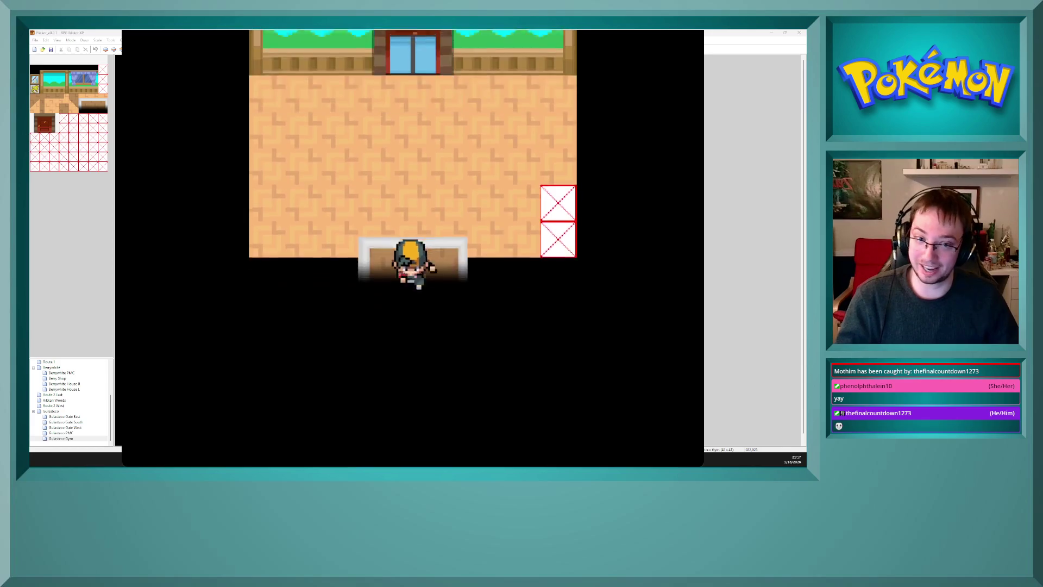
pyautogui.press('Down')
pyautogui.press('Down')
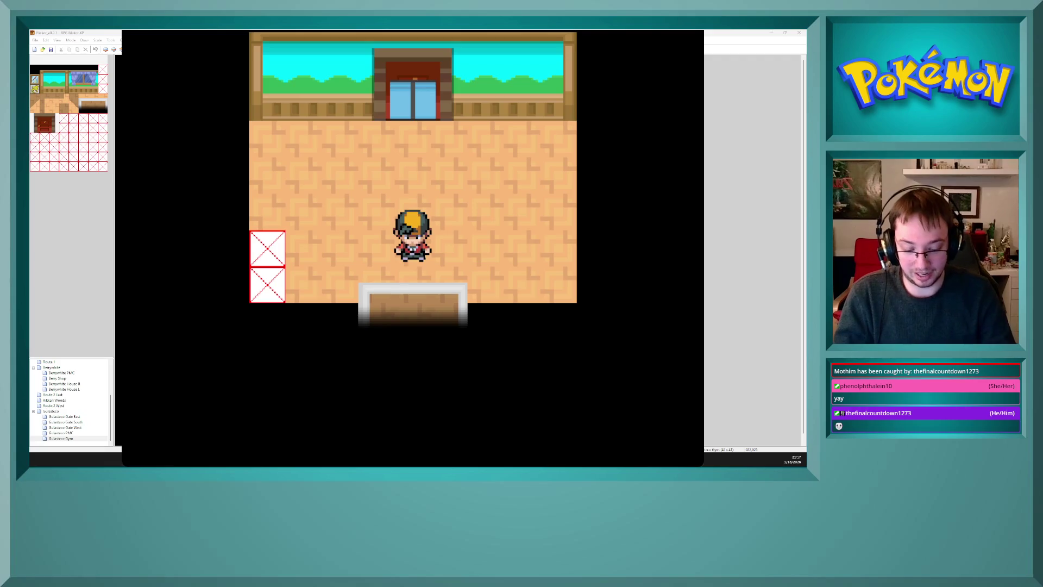
pyautogui.press('F9')
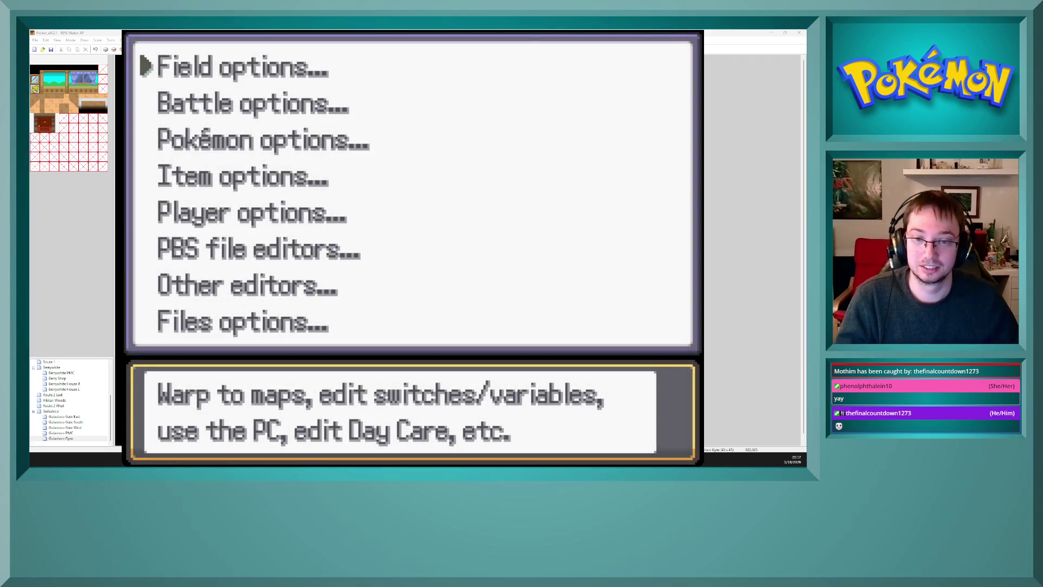
# - Edit 0007 Starter choice to 3 under Field options > Variables, then back out to the debug menu
pyautogui.press('Return')
pyautogui.press('Down')
pyautogui.press('Down')
pyautogui.press('Down')
pyautogui.press('Return')
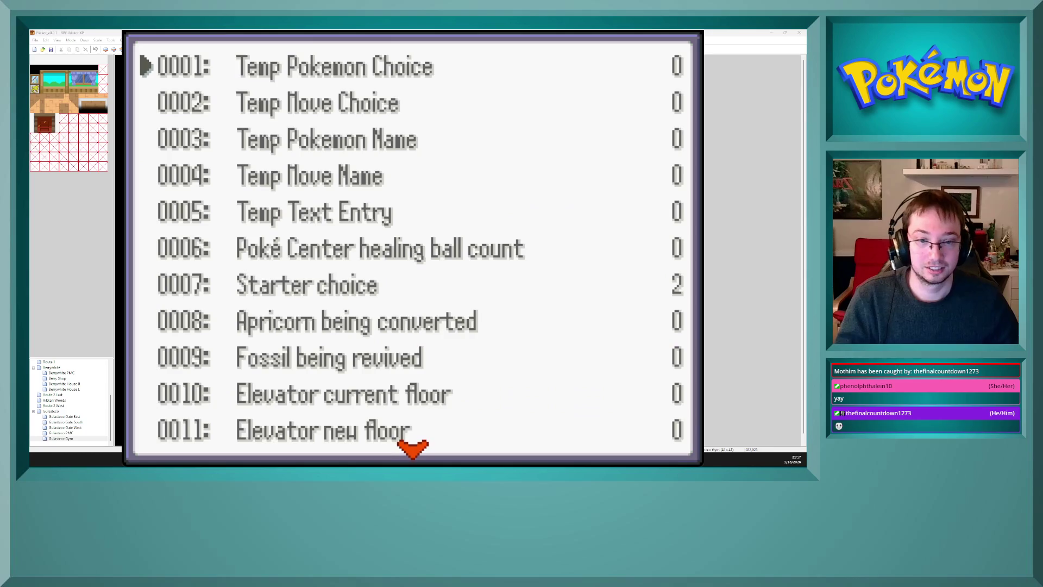
pyautogui.press('Down')
pyautogui.press('Down')
pyautogui.press('Down')
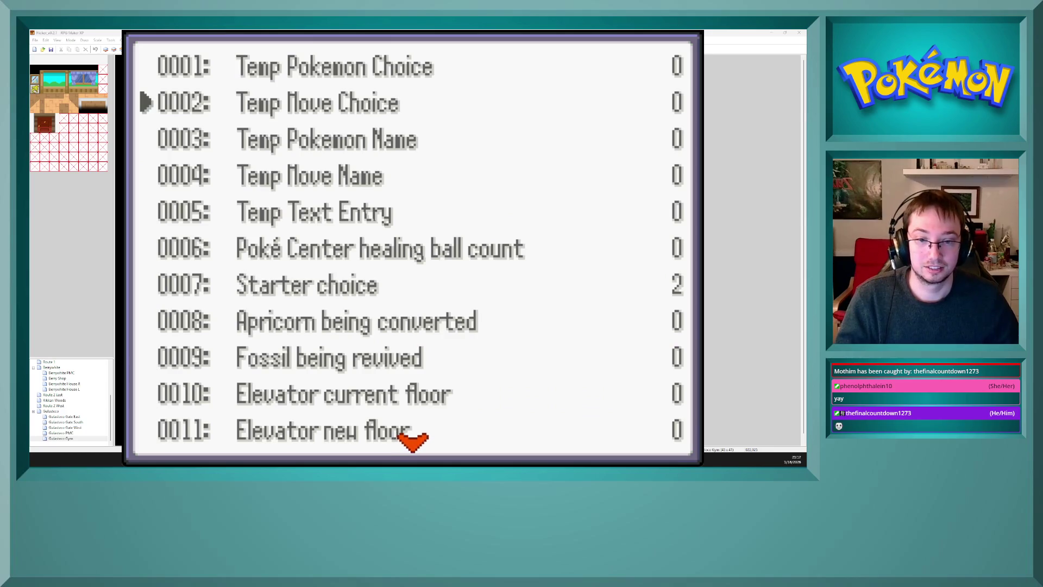
pyautogui.press('Return')
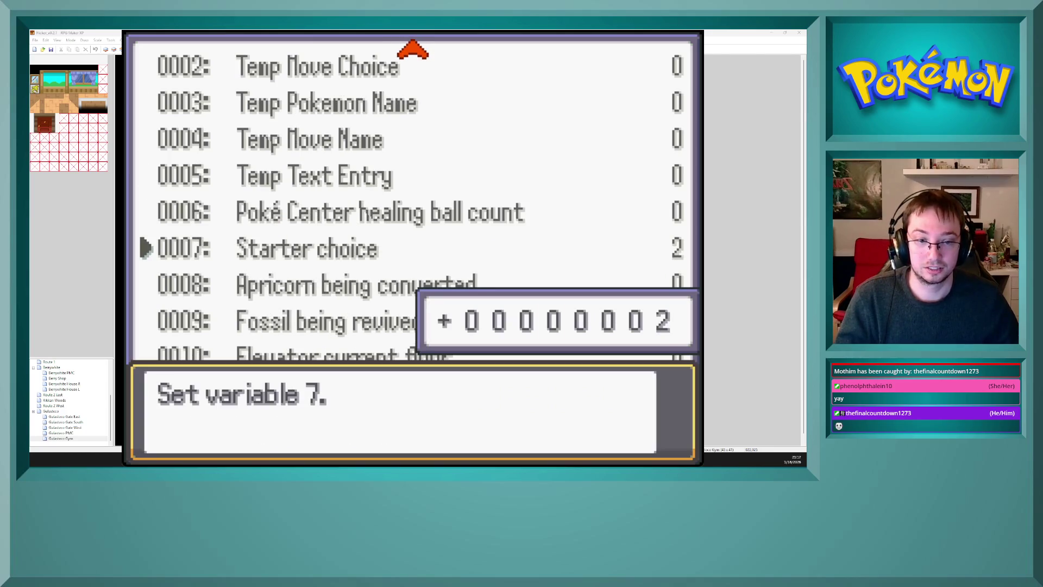
pyautogui.press('Return')
pyautogui.press('Escape')
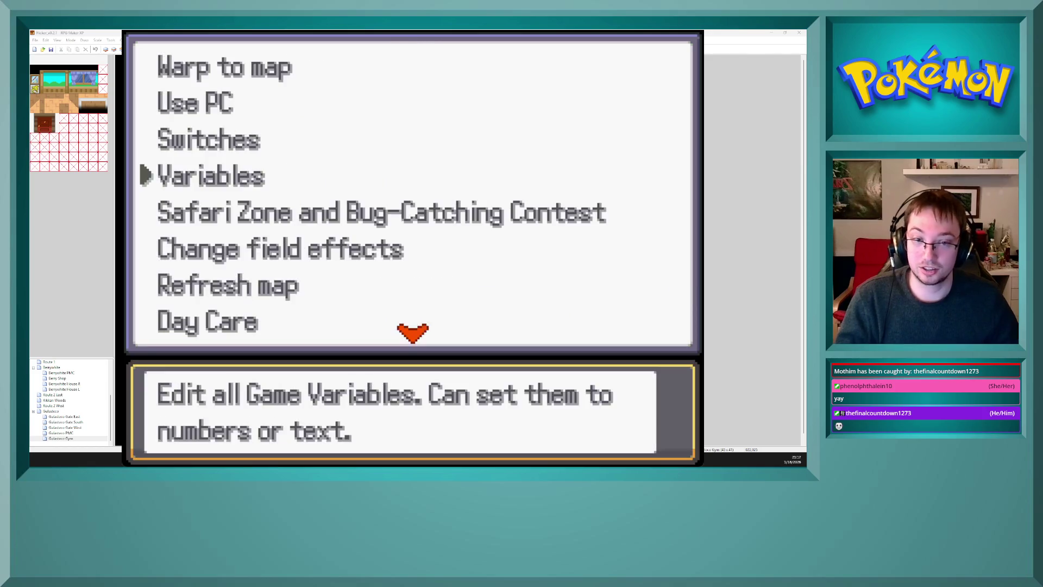
pyautogui.press('Escape')
pyautogui.press('Escape')
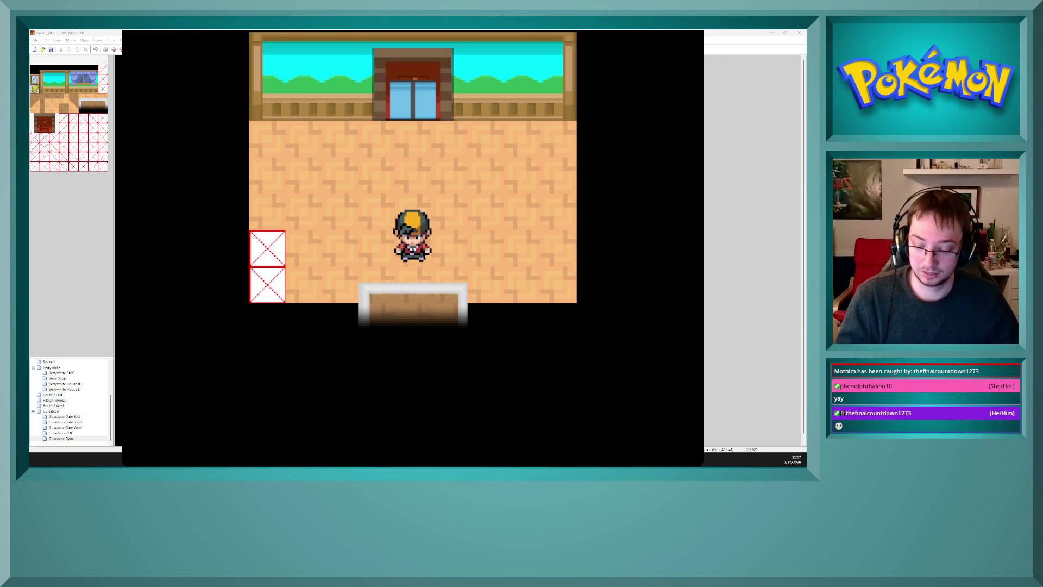
# - Close the debug menu and warp out and back through the room's exit mat
pyautogui.press('F9')
pyautogui.press('Down')
pyautogui.press('Down')
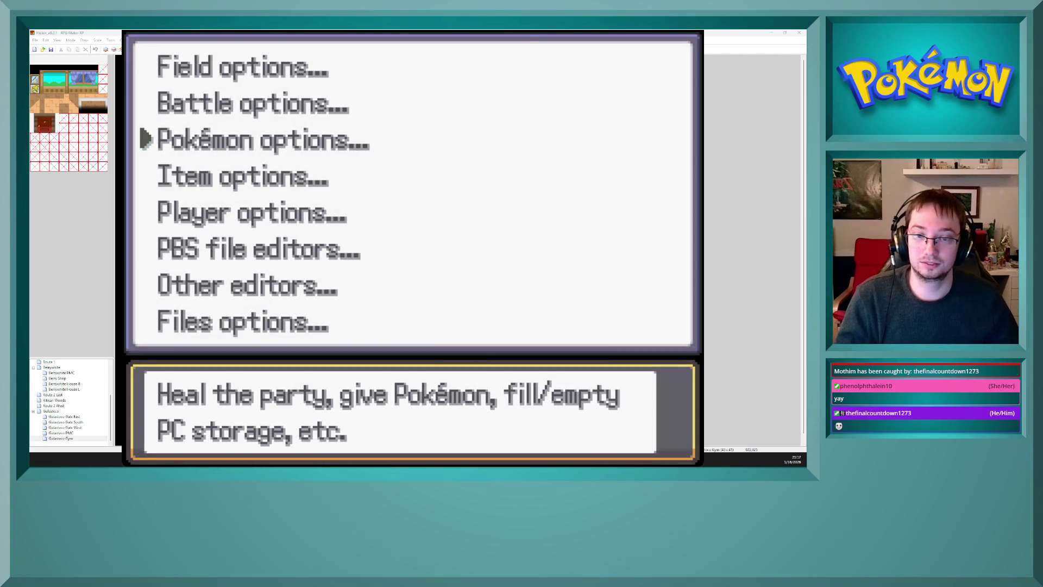
pyautogui.press('Escape')
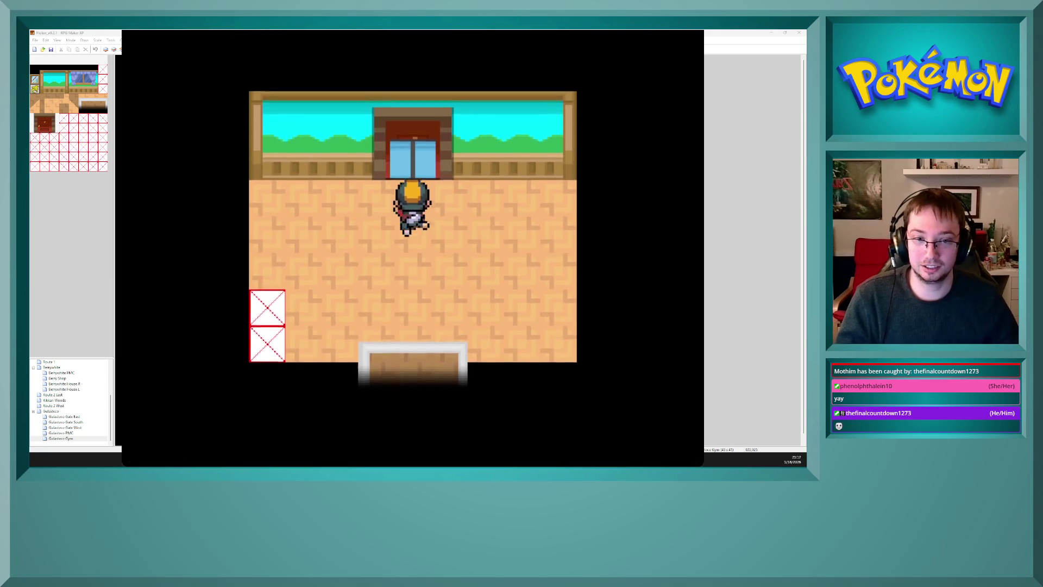
pyautogui.press('Down')
pyautogui.press('Down')
pyautogui.press('Down')
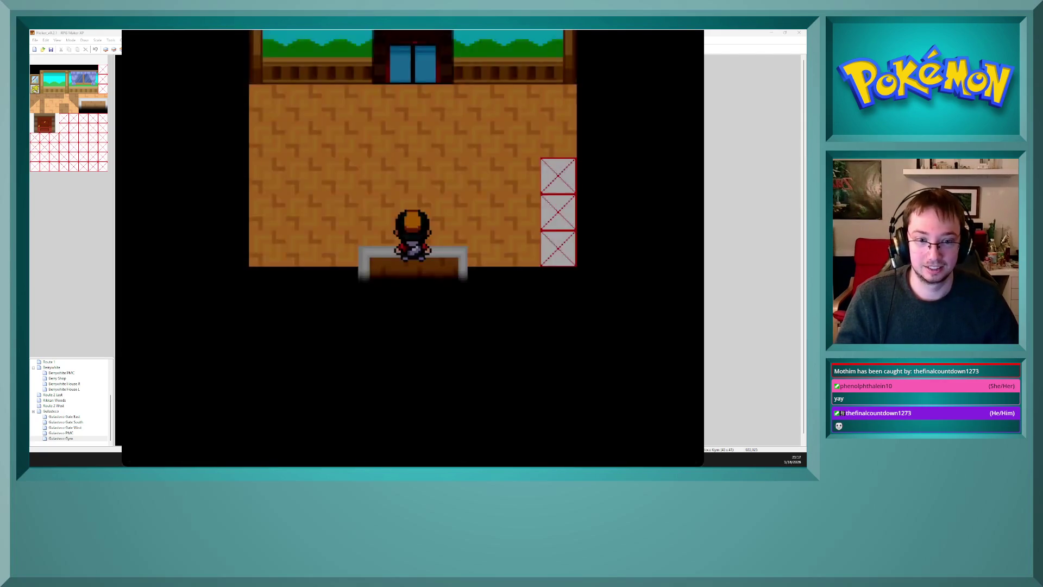
pyautogui.press('Up')
pyautogui.press('Up')
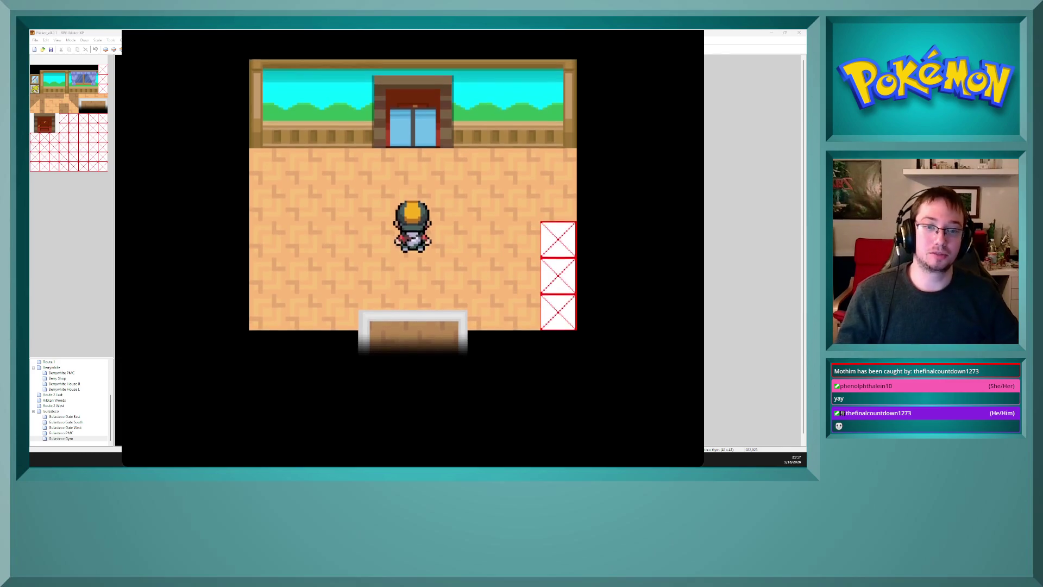
pyautogui.press('Down')
pyautogui.press('Down')
pyautogui.press('Down')
pyautogui.press('Down')
pyautogui.press('Down')
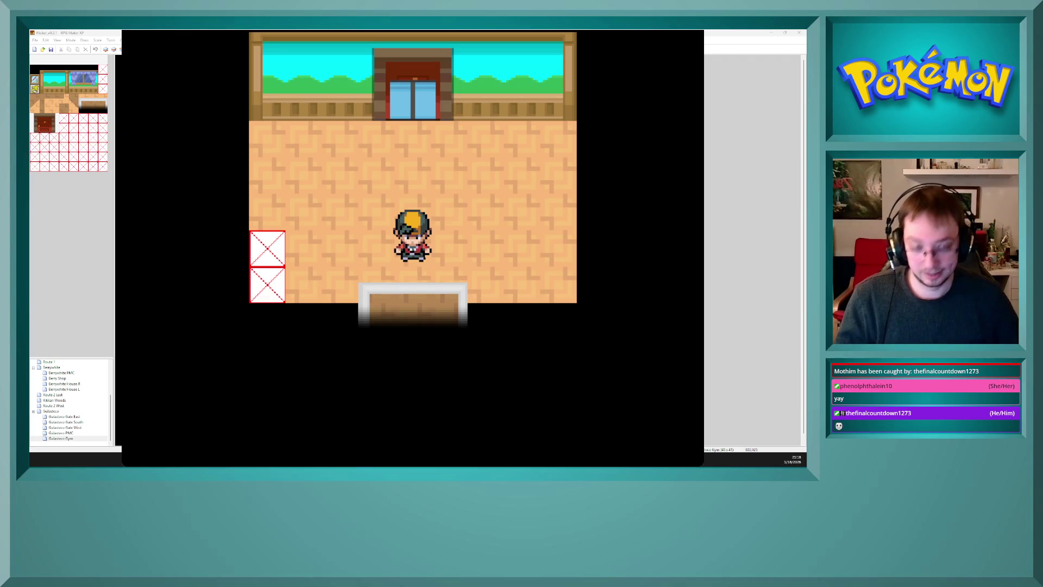
pyautogui.press('Down')
pyautogui.press('Down')
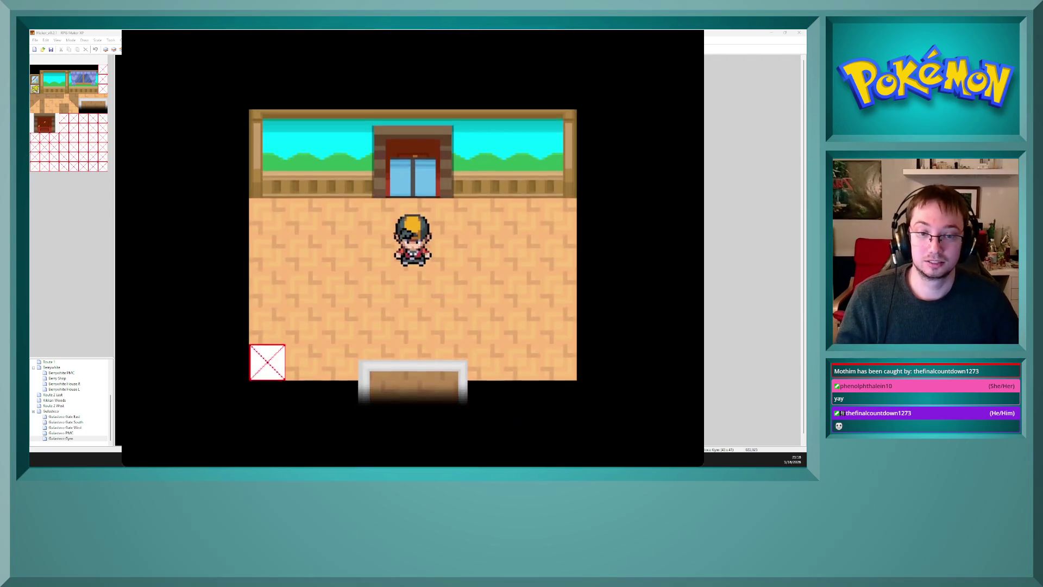
pyautogui.press('Down')
pyautogui.press('Up')
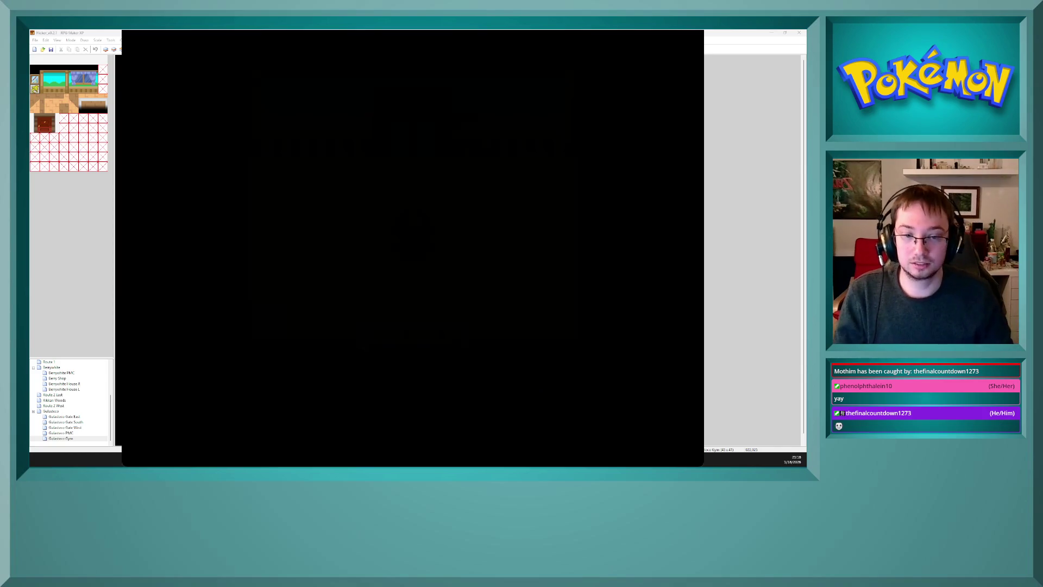
# - Walk through the gym door and back door, return via the exit mat, and reopen the debug menu
pyautogui.press('Return')
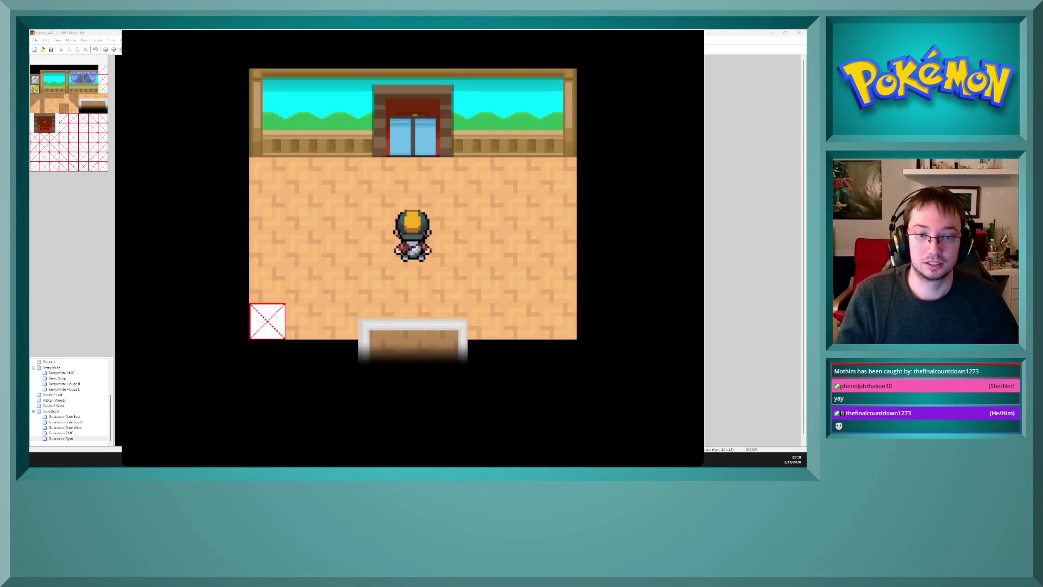
pyautogui.press('Up')
pyautogui.press('Up')
pyautogui.press('Up')
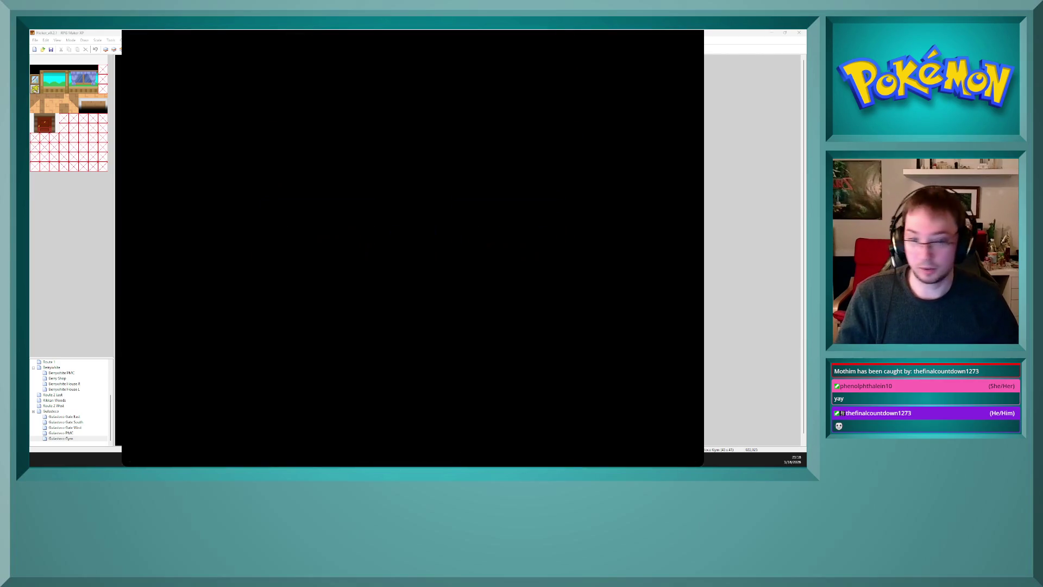
pyautogui.press('Up')
pyautogui.press('Up')
pyautogui.press('Up')
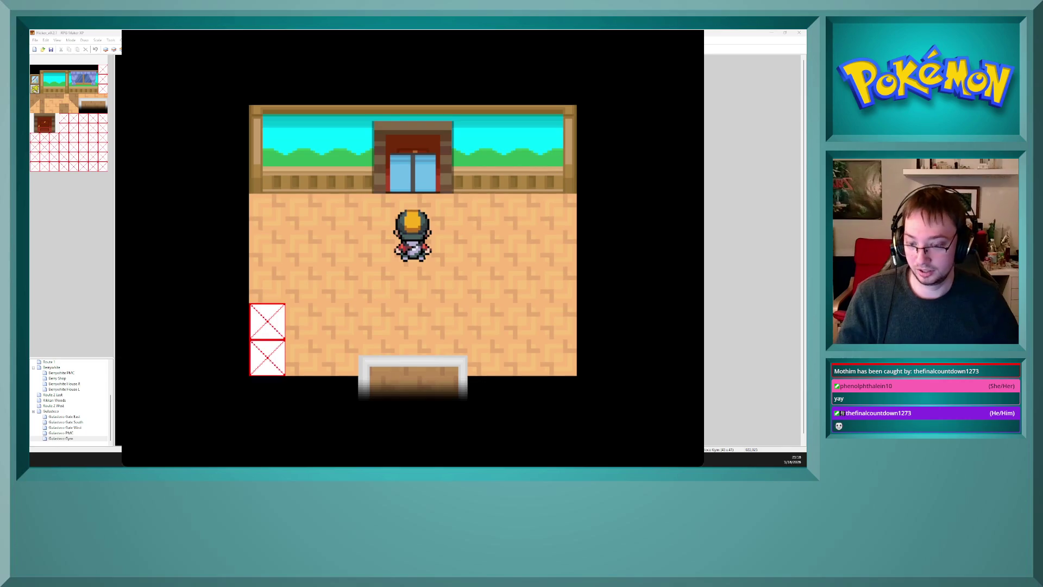
pyautogui.press('Up')
pyautogui.press('Up')
pyautogui.press('Up')
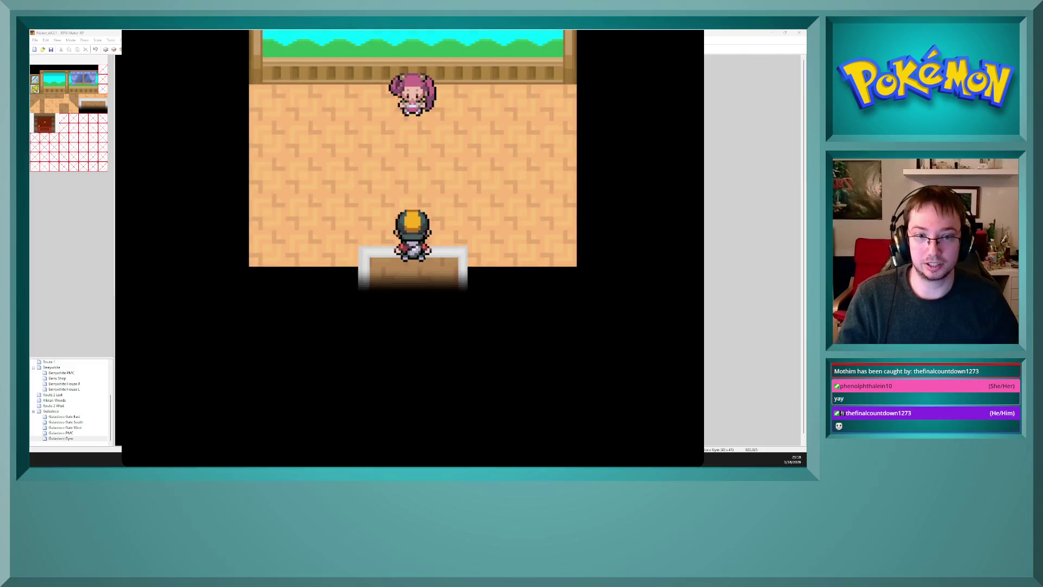
pyautogui.press('Up')
pyautogui.press('Down')
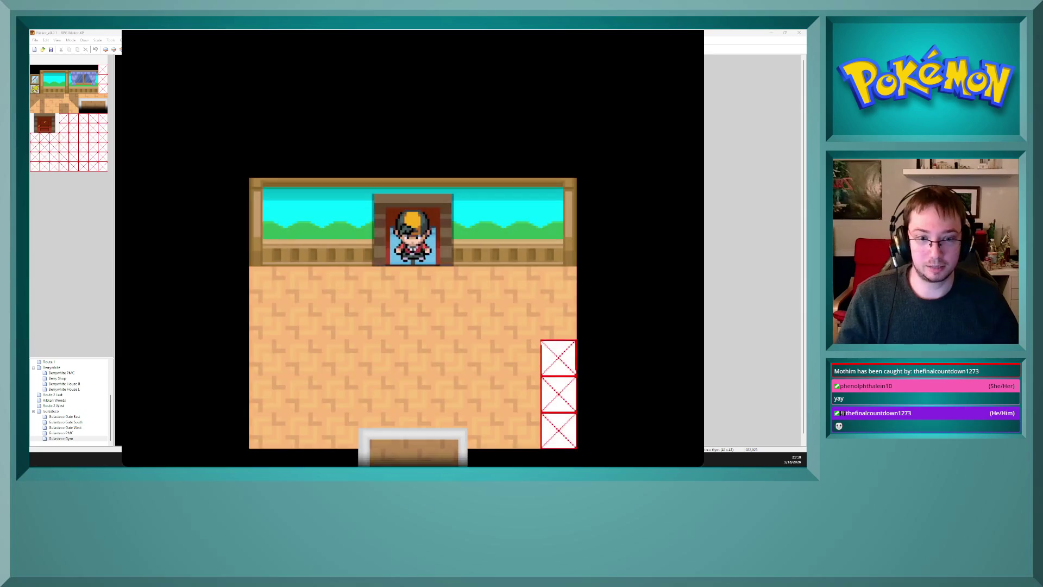
pyautogui.press('Down')
pyautogui.press('Down')
pyautogui.press('Down')
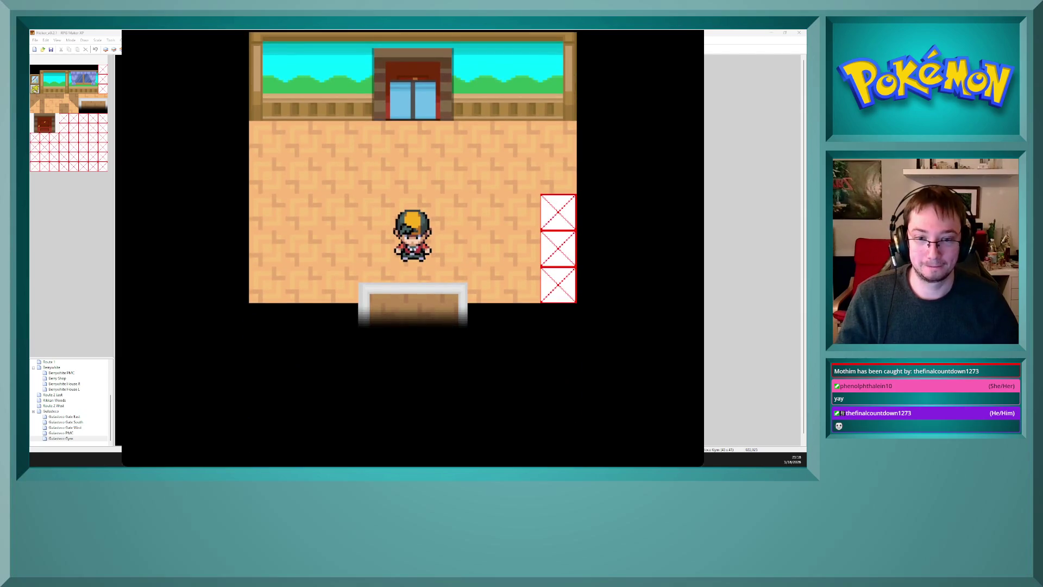
pyautogui.press('Down')
pyautogui.press('Down')
pyautogui.press('Up')
pyautogui.press('F9')
pyautogui.press('Down')
pyautogui.press('Down')
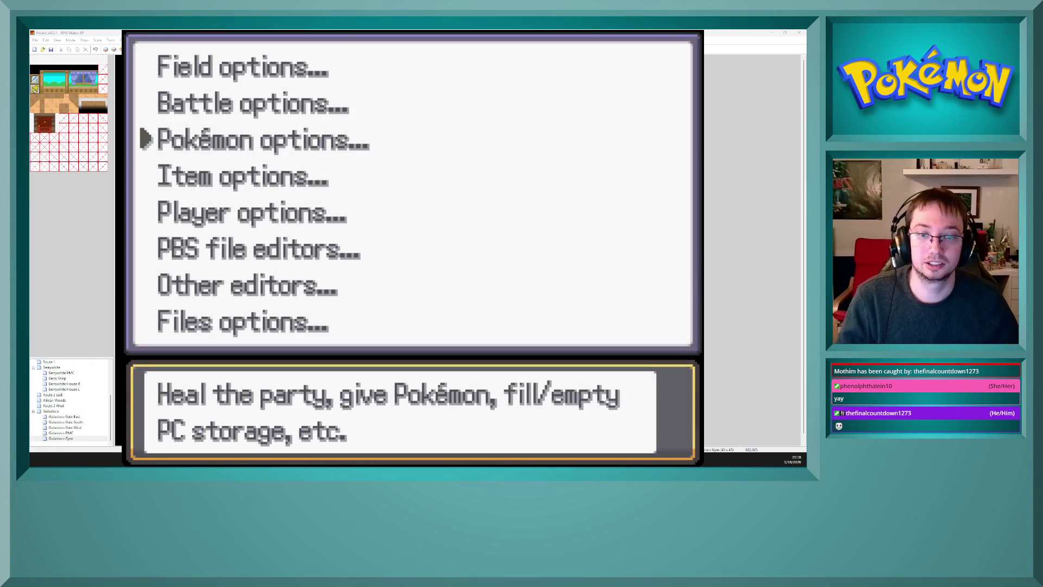
# - Lower 0007 Starter choice from 3 to 2, then leave the menu and walk out the exit mat
pyautogui.press('Up')
pyautogui.press('Up')
pyautogui.press('Return')
pyautogui.press('Down')
pyautogui.press('Down')
pyautogui.press('Down')
pyautogui.press('Return')
pyautogui.press('Down')
pyautogui.press('Down')
pyautogui.press('Down')
pyautogui.press('Up')
pyautogui.press('Up')
pyautogui.press('Up')
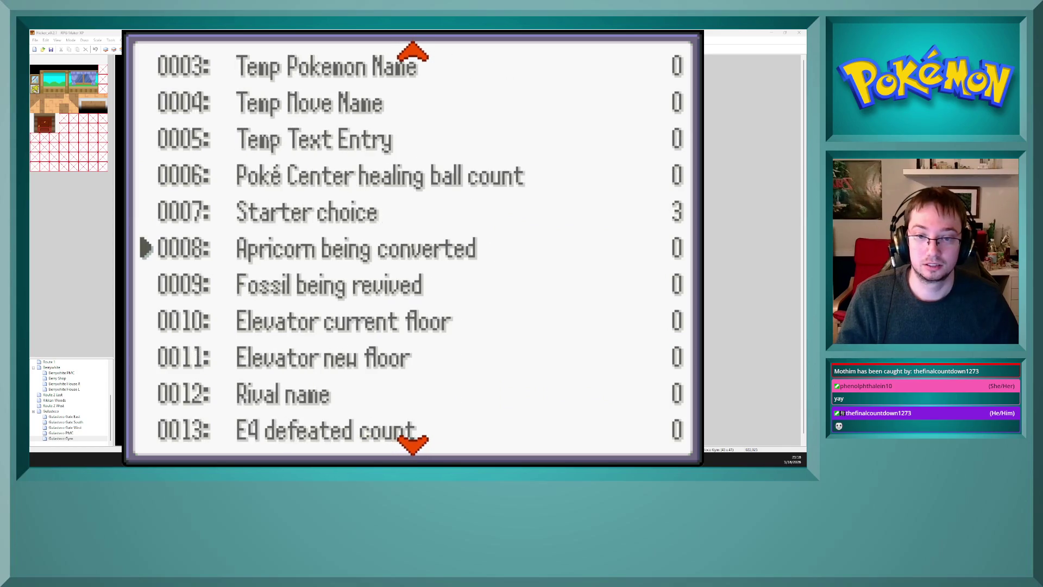
pyautogui.press('Up')
pyautogui.press('Return')
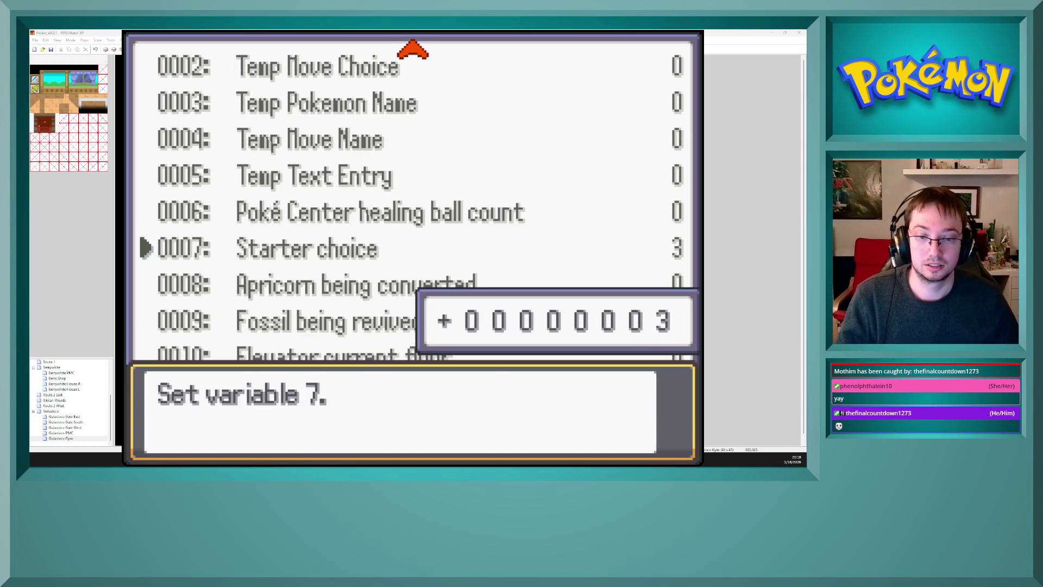
pyautogui.press('Down')
pyautogui.press('Return')
pyautogui.press('Escape')
pyautogui.press('Escape')
pyautogui.press('Escape')
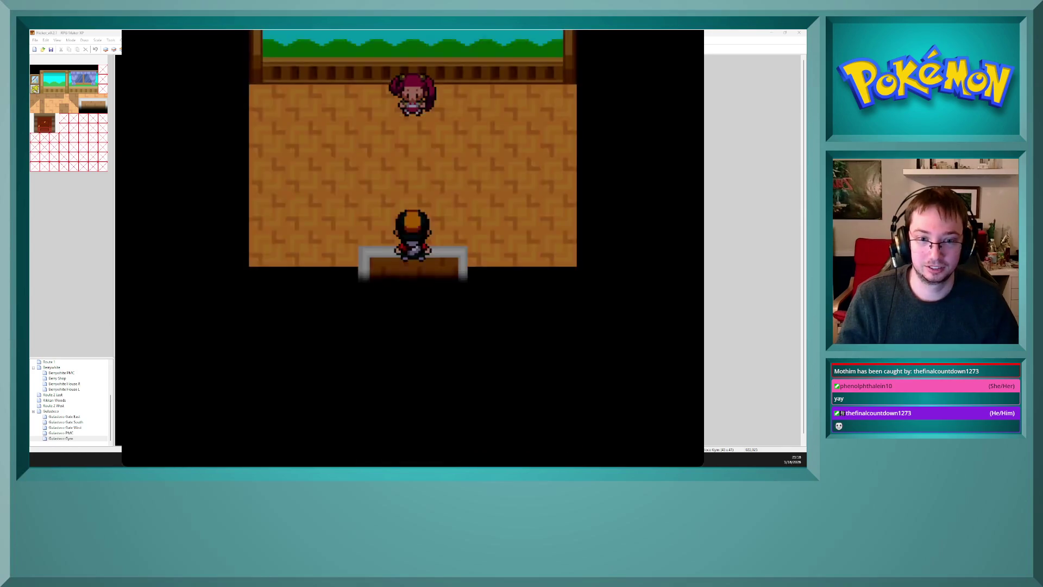
pyautogui.press('Down')
pyautogui.press('Down')
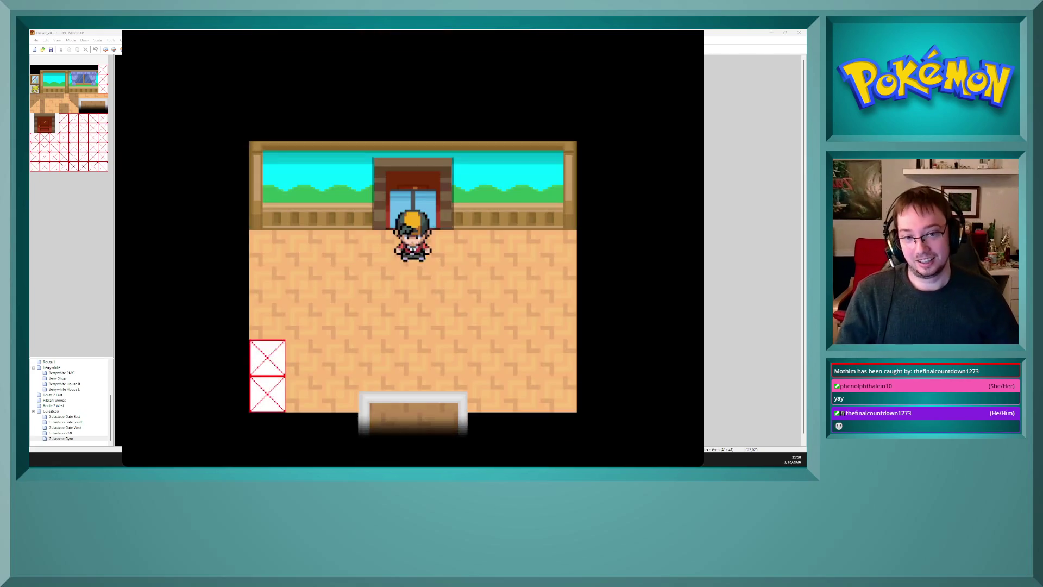
# - Walk into the gym room and open the debug menu's Field options Variables list
pyautogui.press('Down')
pyautogui.press('F9')
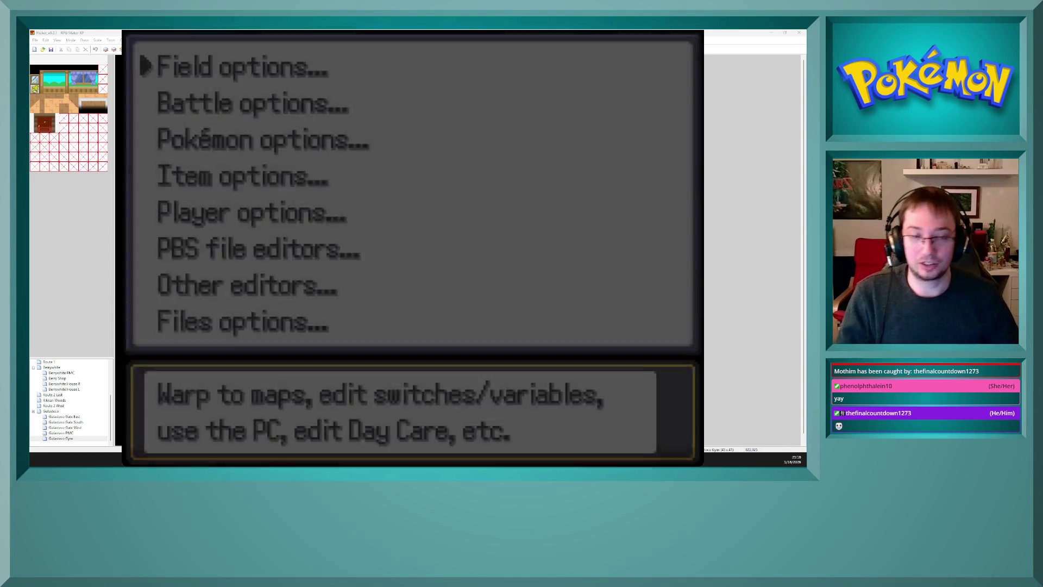
pyautogui.press('Down')
pyautogui.press('Down')
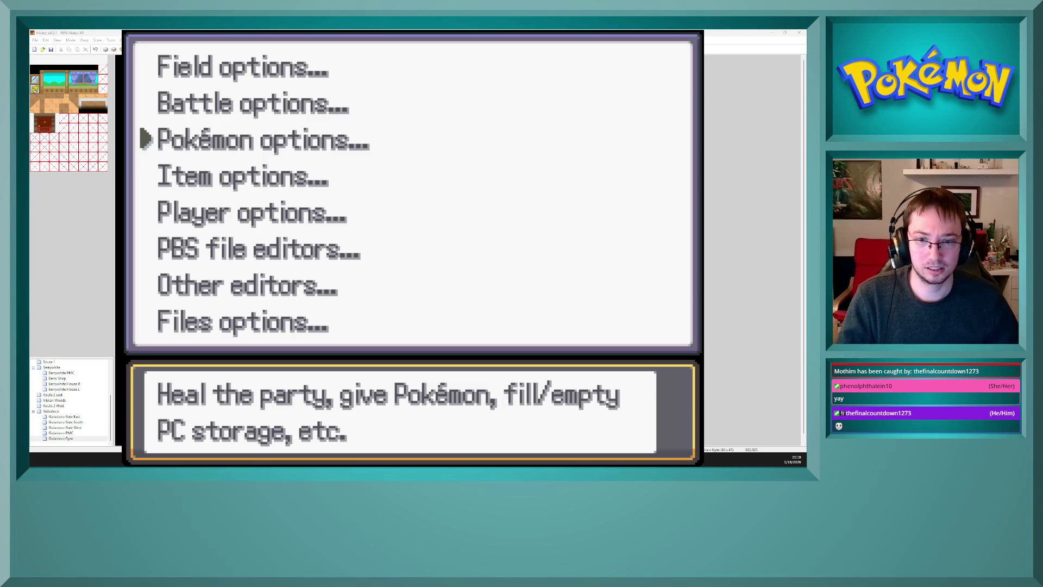
pyautogui.press('Down')
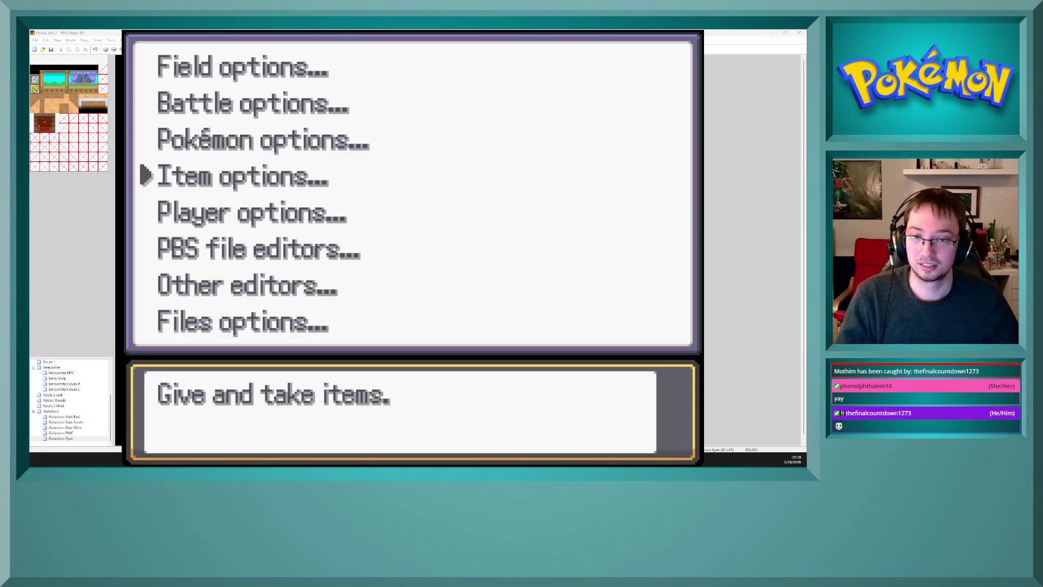
pyautogui.press('Up')
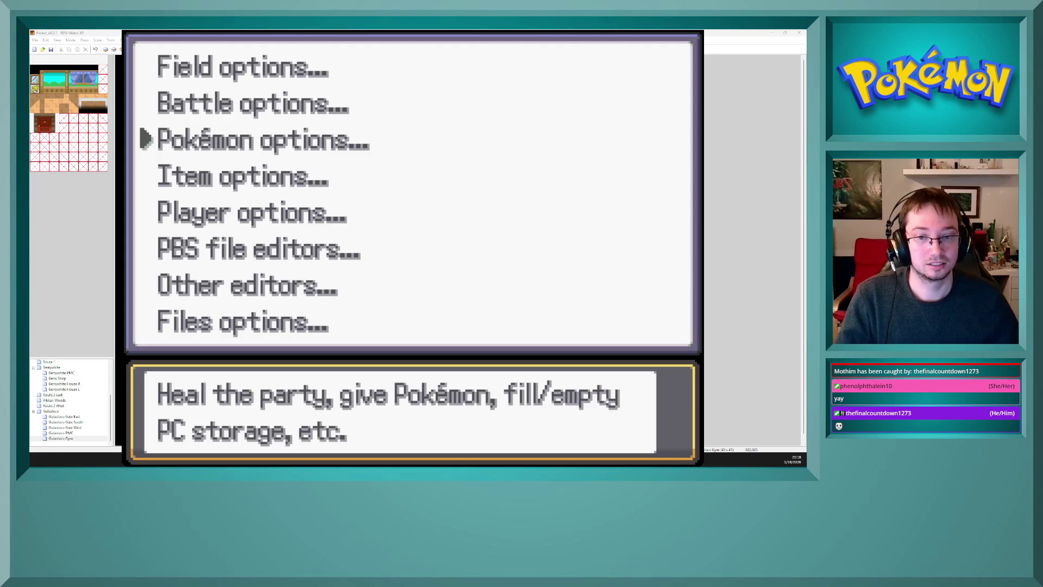
pyautogui.press('Up')
pyautogui.press('Down')
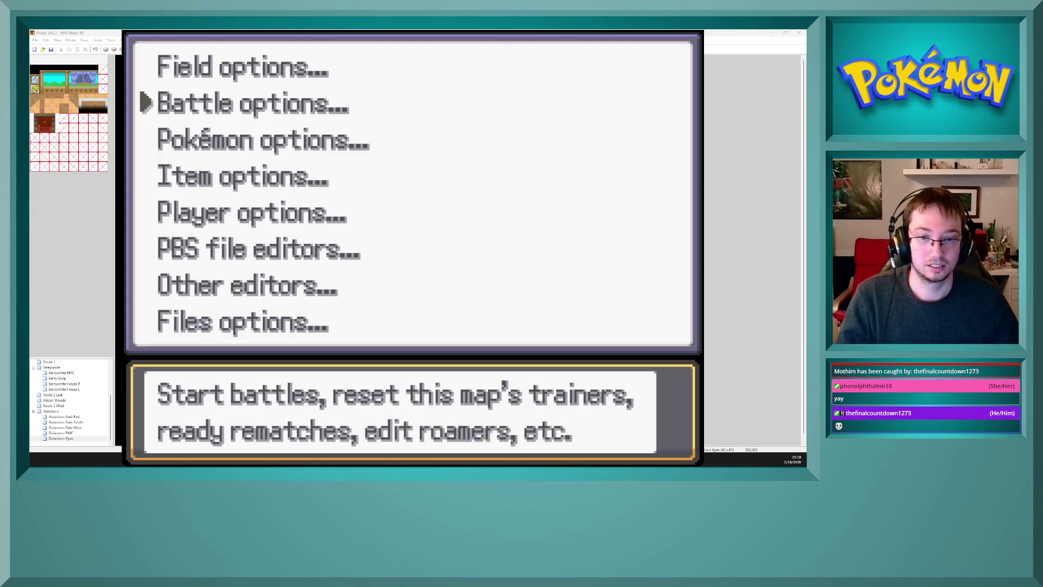
pyautogui.press('Up')
pyautogui.press('Up')
pyautogui.press('Return')
pyautogui.press('Down')
pyautogui.press('Down')
pyautogui.press('Return')
# - Set variable 0007 Starter choice to 1 and close the debug menus
pyautogui.press('Down')
pyautogui.press('Down')
pyautogui.press('Down')
pyautogui.press('Down')
pyautogui.press('Right')
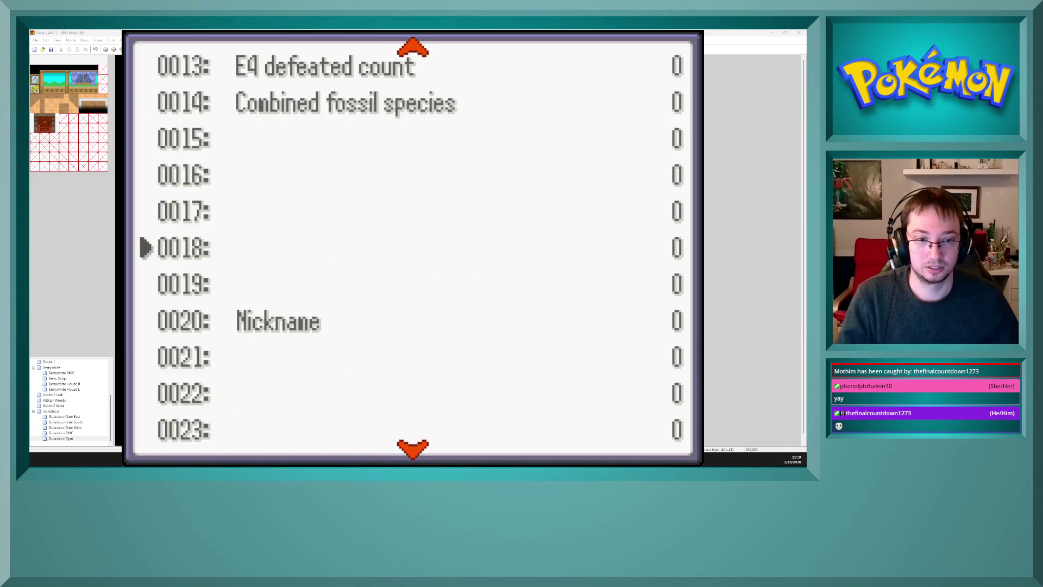
pyautogui.press('Left')
pyautogui.press('Return')
pyautogui.press('Down')
pyautogui.press('Return')
pyautogui.press('Escape')
pyautogui.press('Escape')
pyautogui.press('Escape')
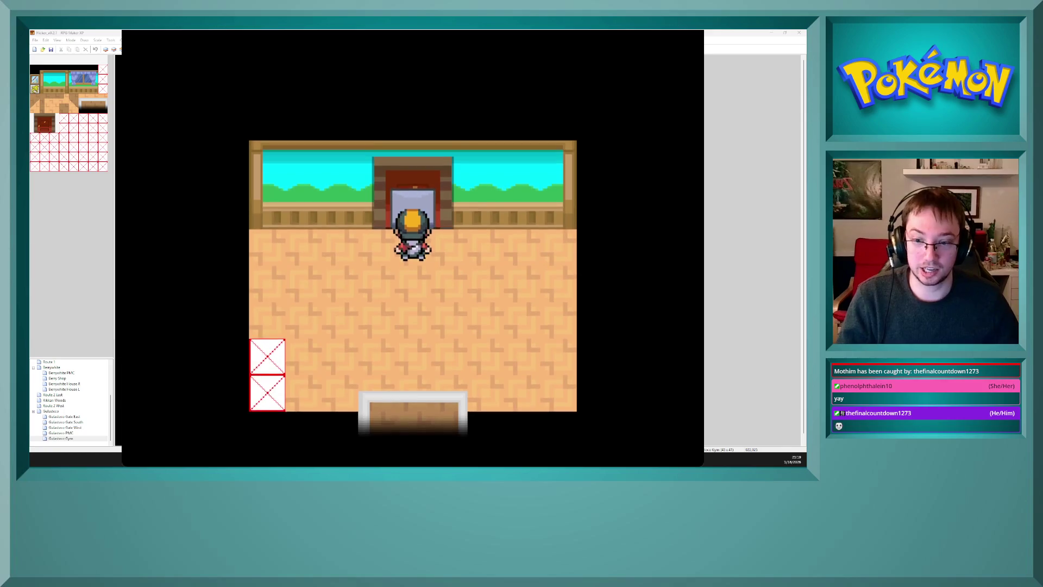
# - Walk through the gym rooms and exit mat, then bring up the debug menu again
pyautogui.press('Up')
pyautogui.press('Up')
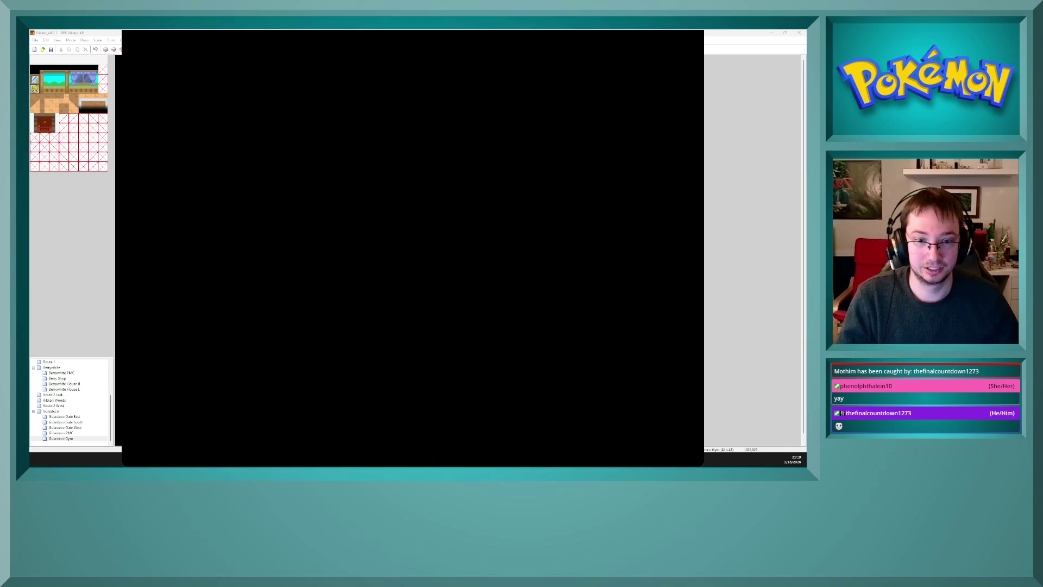
pyautogui.press('Down')
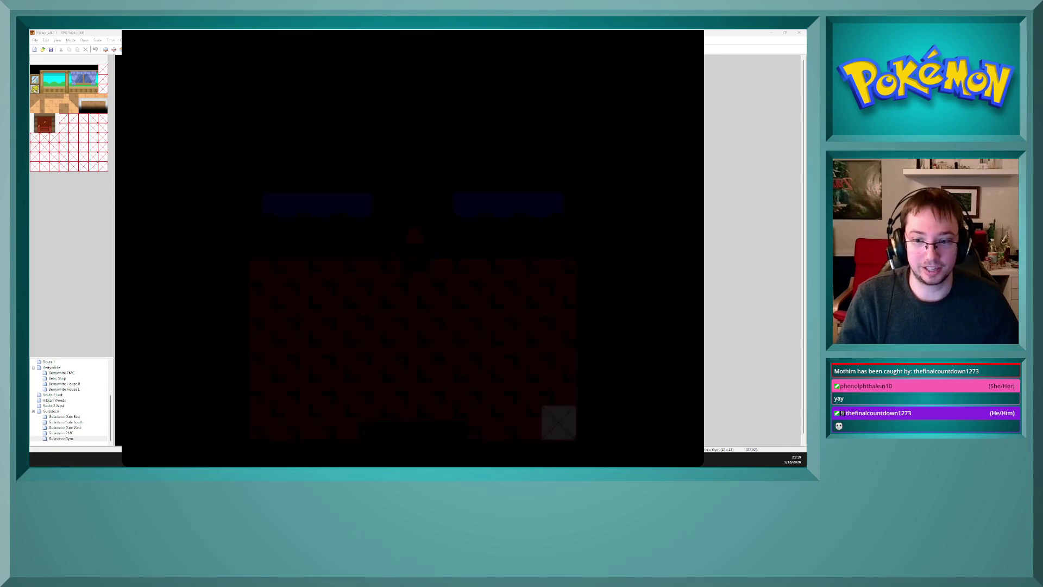
pyautogui.press('Down')
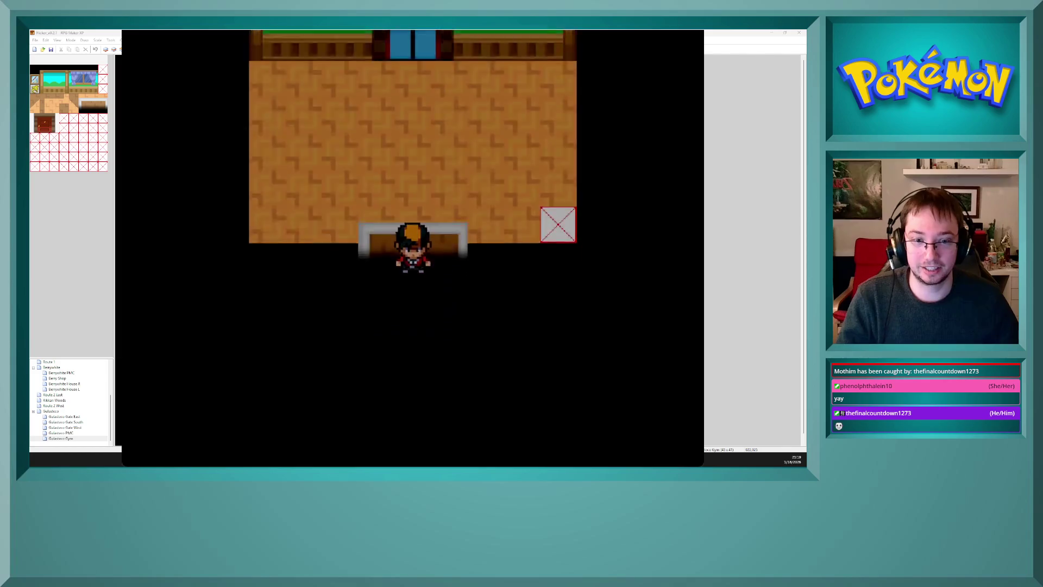
pyautogui.press('Up')
pyautogui.press('Up')
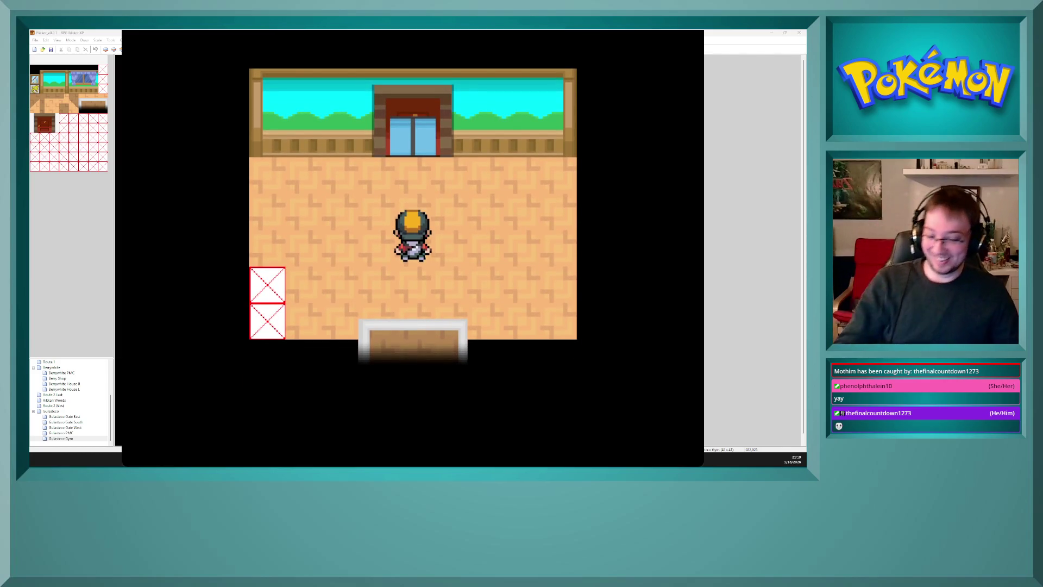
pyautogui.press('Down')
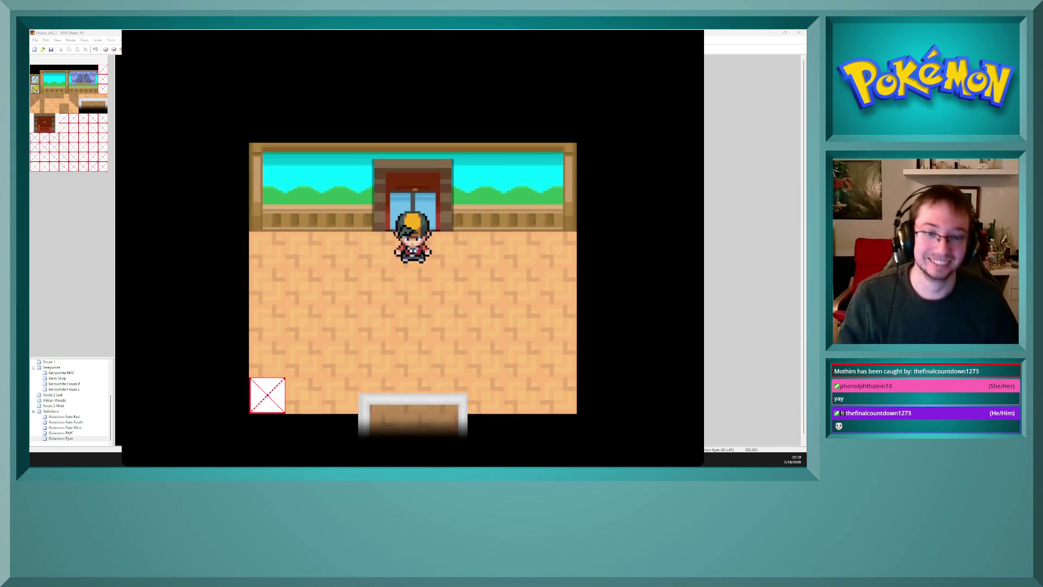
pyautogui.press('Down')
pyautogui.press('Down')
pyautogui.press('Up')
pyautogui.press('x')
pyautogui.press('x')
pyautogui.press('x')
pyautogui.press('F9')
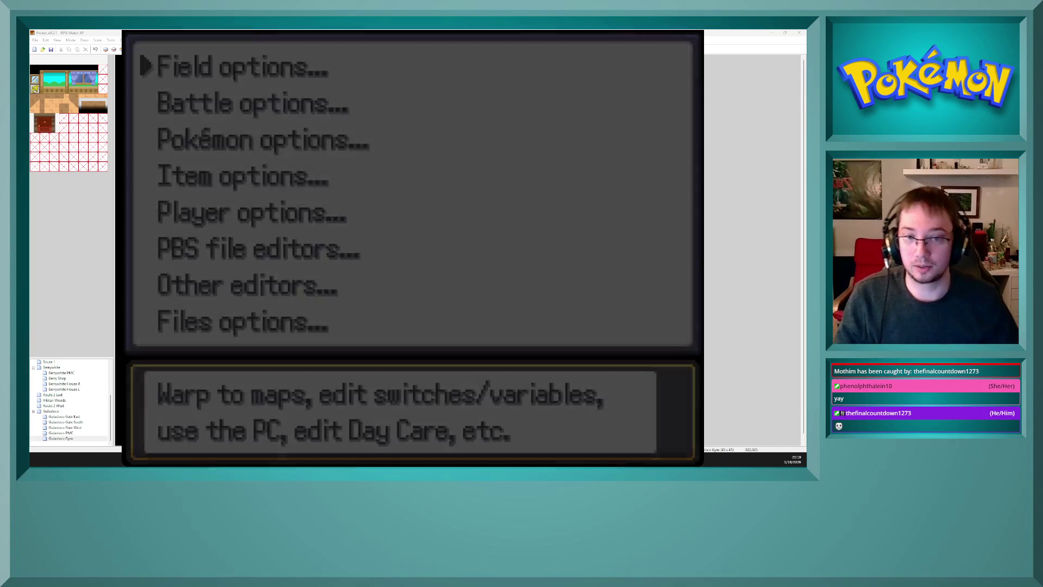
# - Raise variable 0029 RandomNum1-10 from 3 to 8, then close the Variables list
pyautogui.press('Return')
pyautogui.press('Down')
pyautogui.press('Down')
pyautogui.press('Down')
pyautogui.press('Return')
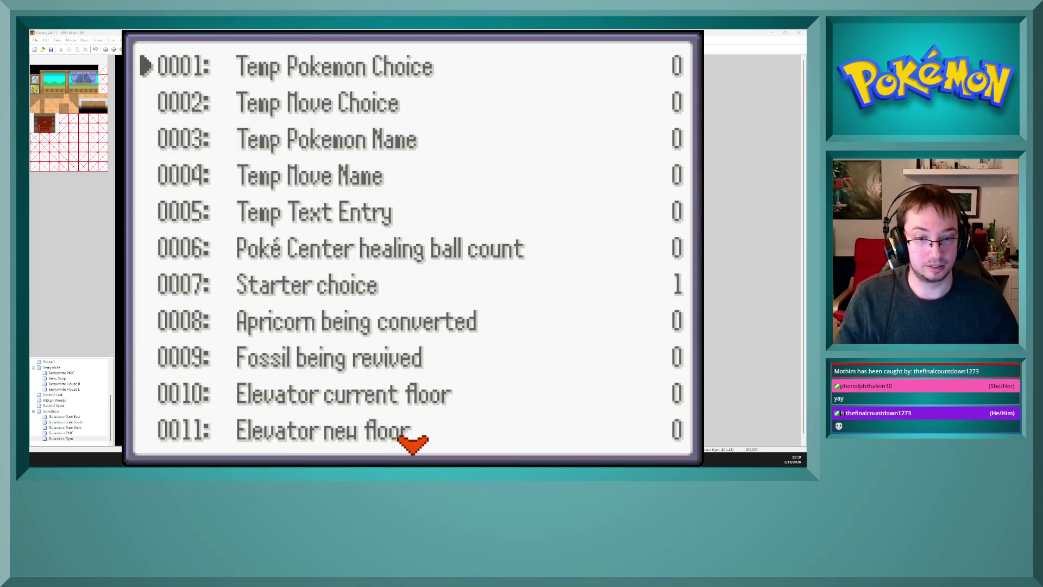
pyautogui.press('Right')
pyautogui.press('Up')
pyautogui.press('Up')
pyautogui.press('Up')
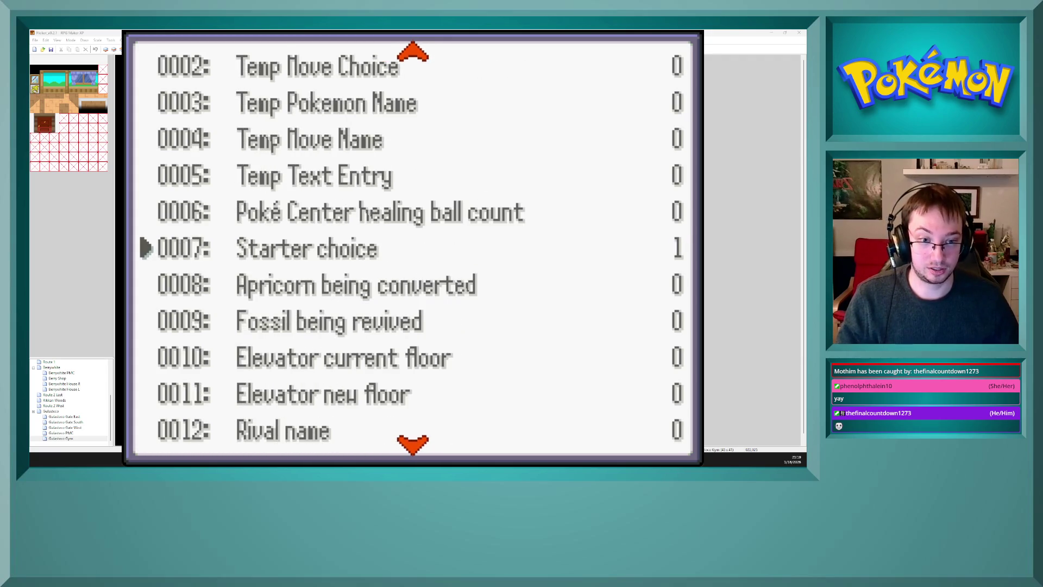
pyautogui.press('Right')
pyautogui.press('Right')
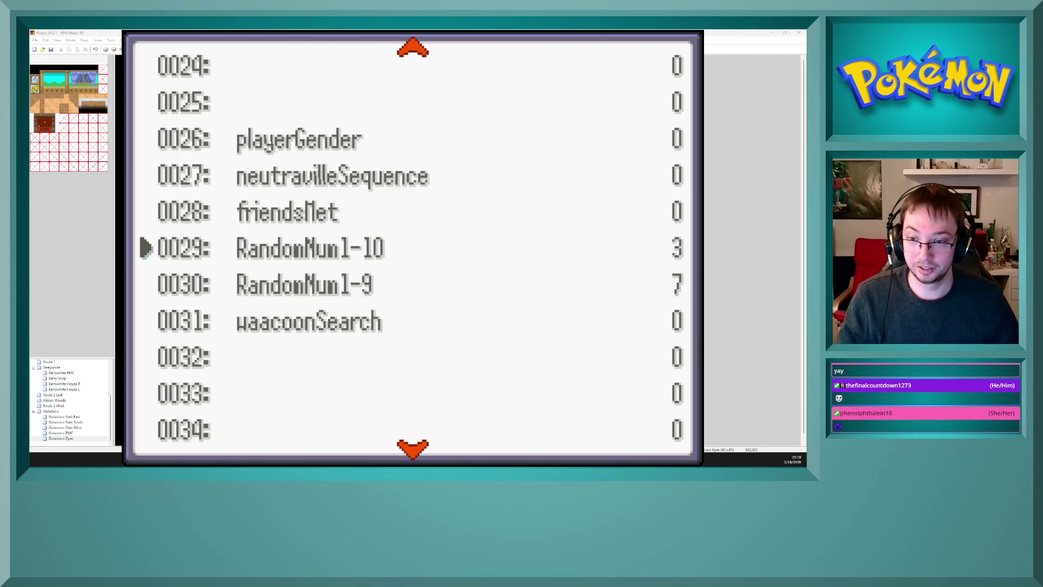
pyautogui.press('Return')
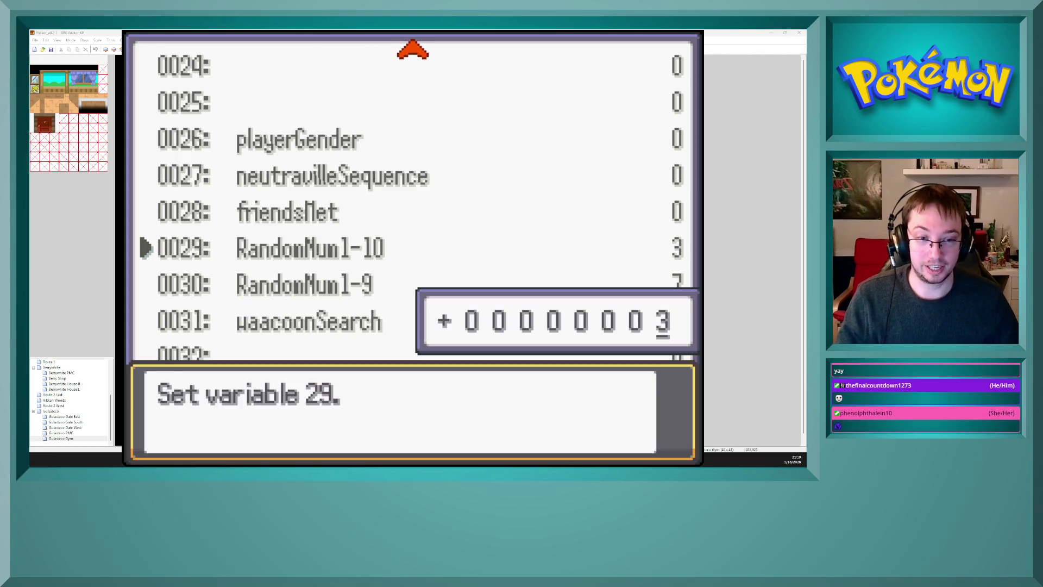
pyautogui.press('Up')
pyautogui.press('Up')
pyautogui.press('Up')
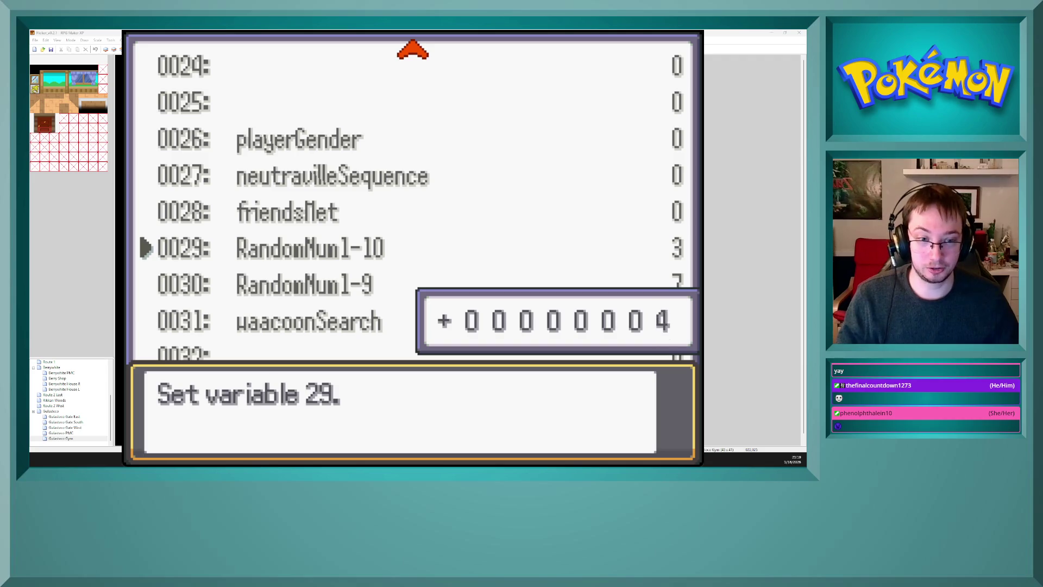
pyautogui.press('Return')
pyautogui.press('Return')
pyautogui.press('Up')
pyautogui.press('Return')
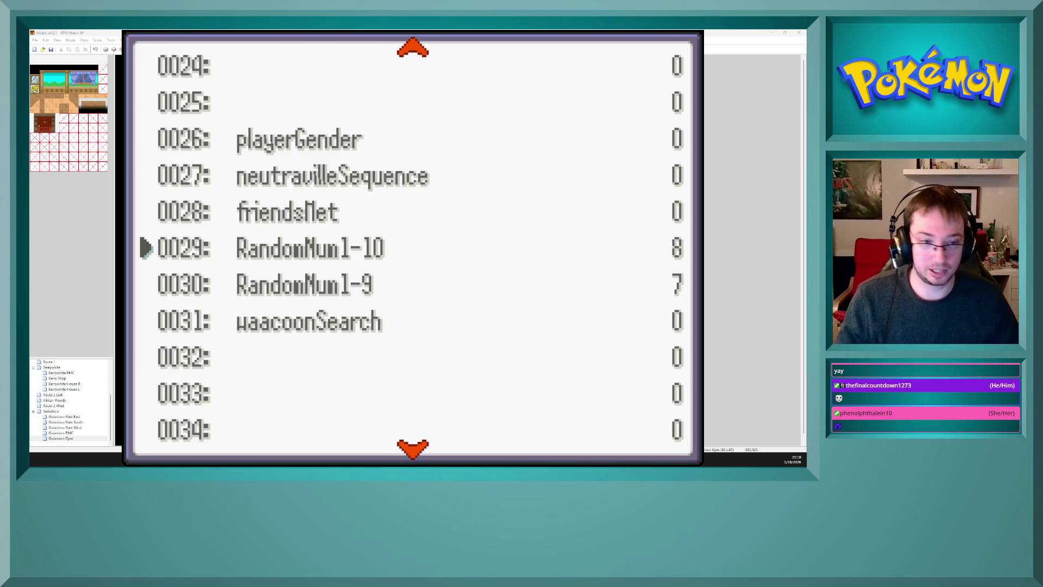
pyautogui.press('Escape')
pyautogui.press('Escape')
pyautogui.press('Escape')
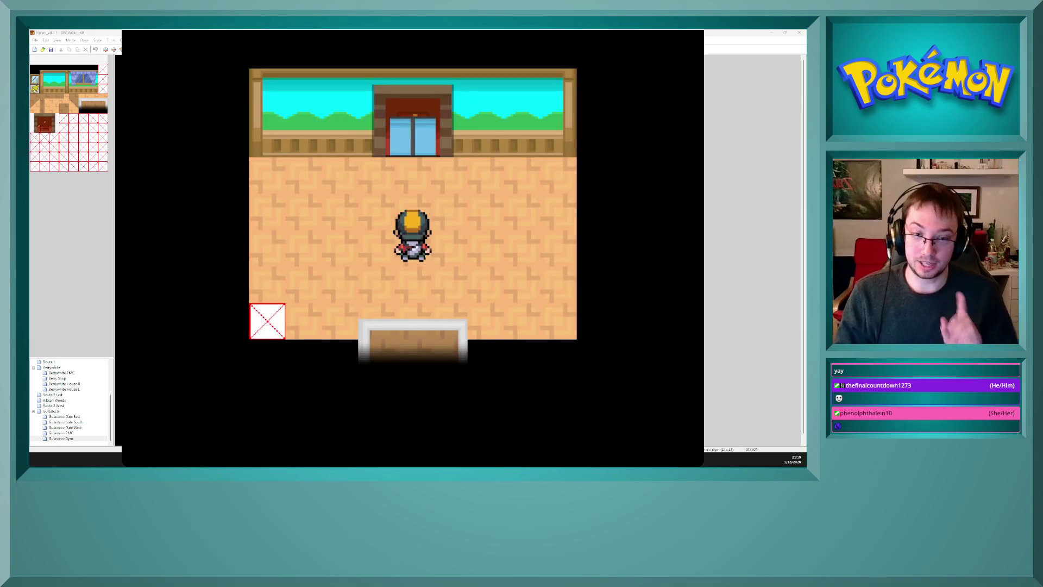
# - Walk up to the top door and set variable 0007 Starter choice to 2 in the debug menu
pyautogui.press('Up')
pyautogui.press('Up')
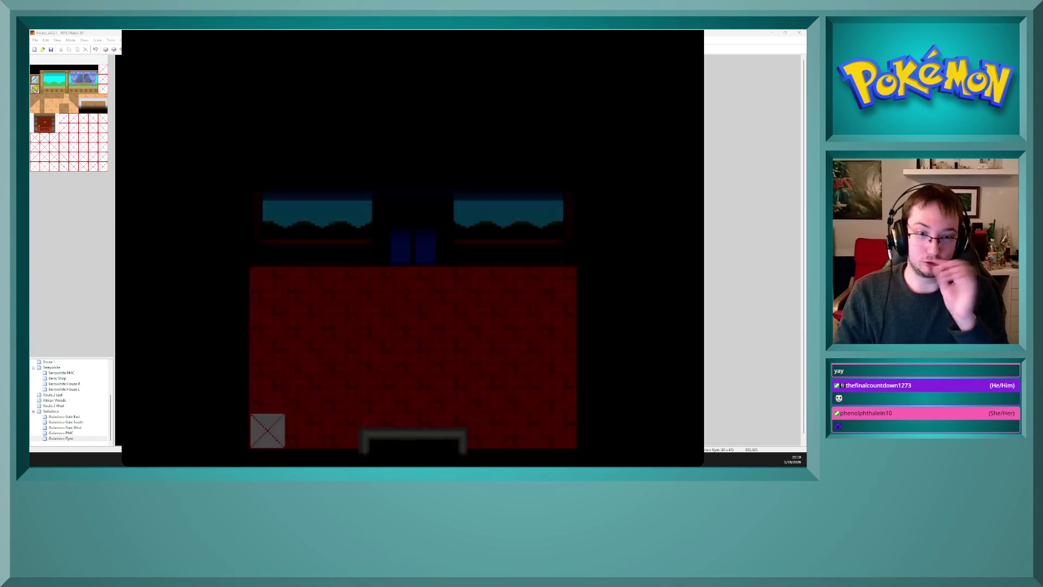
pyautogui.press('Up')
pyautogui.press('Up')
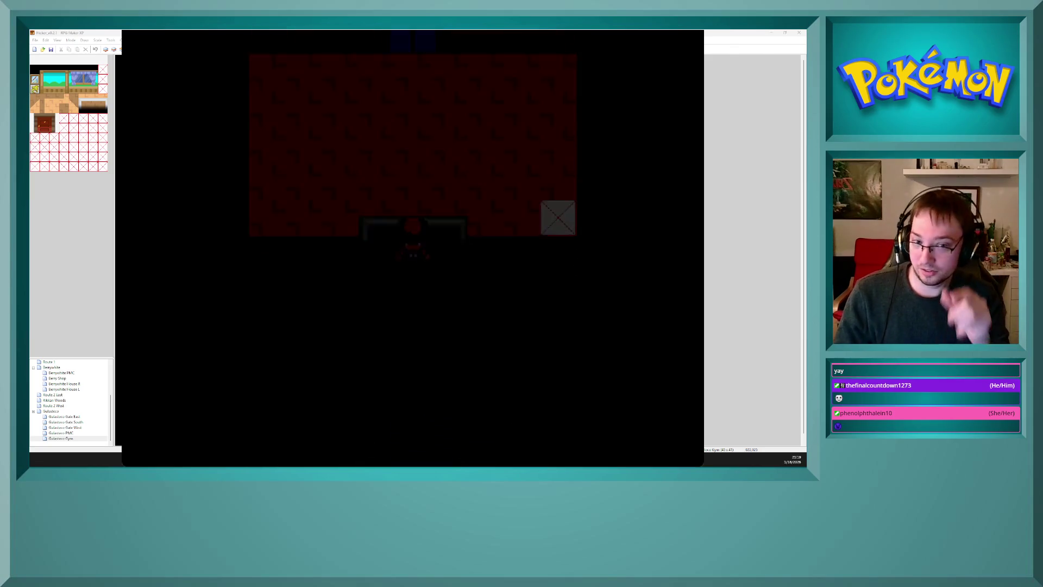
pyautogui.press('Up')
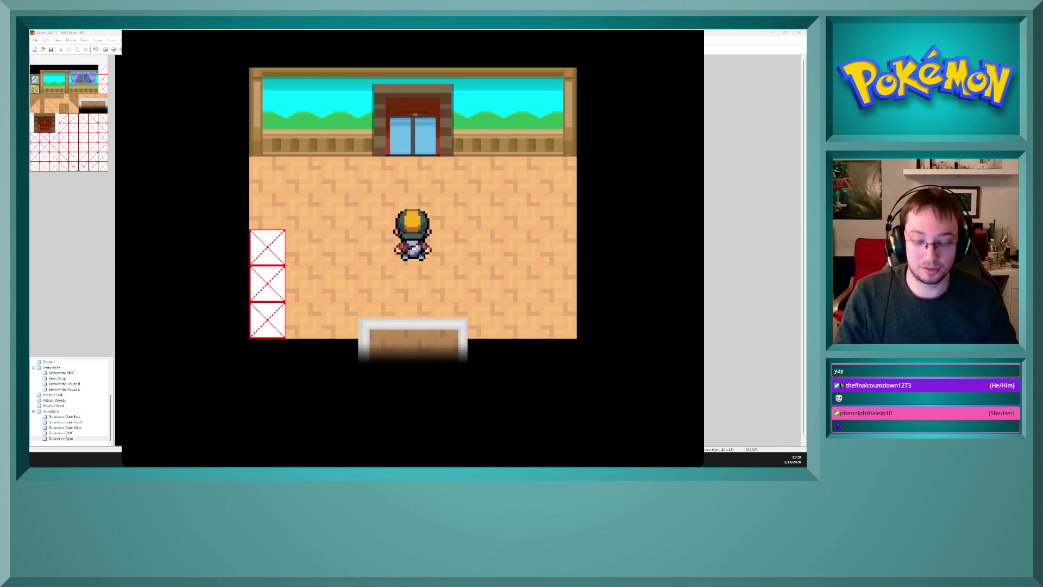
pyautogui.press('F9')
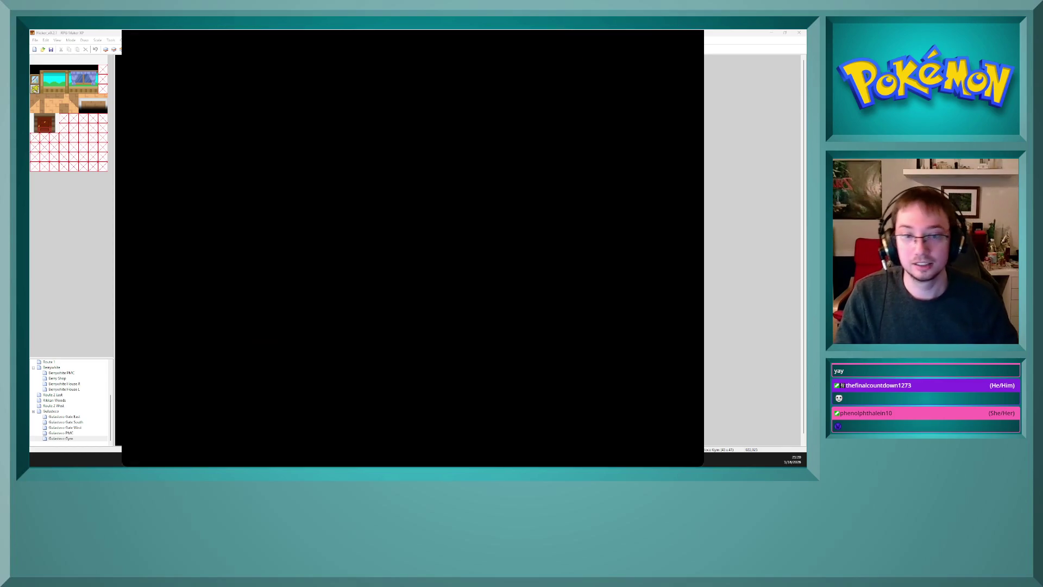
pyautogui.press('Return')
pyautogui.press('Down')
pyautogui.press('Down')
pyautogui.press('Down')
pyautogui.press('Return')
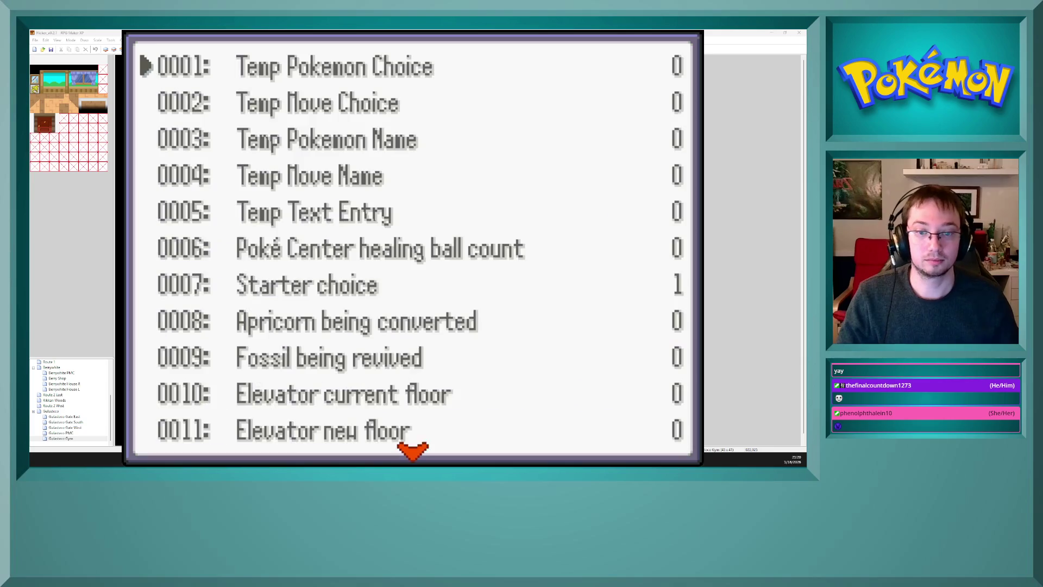
pyautogui.press('Down')
pyautogui.press('Down')
pyautogui.press('Down')
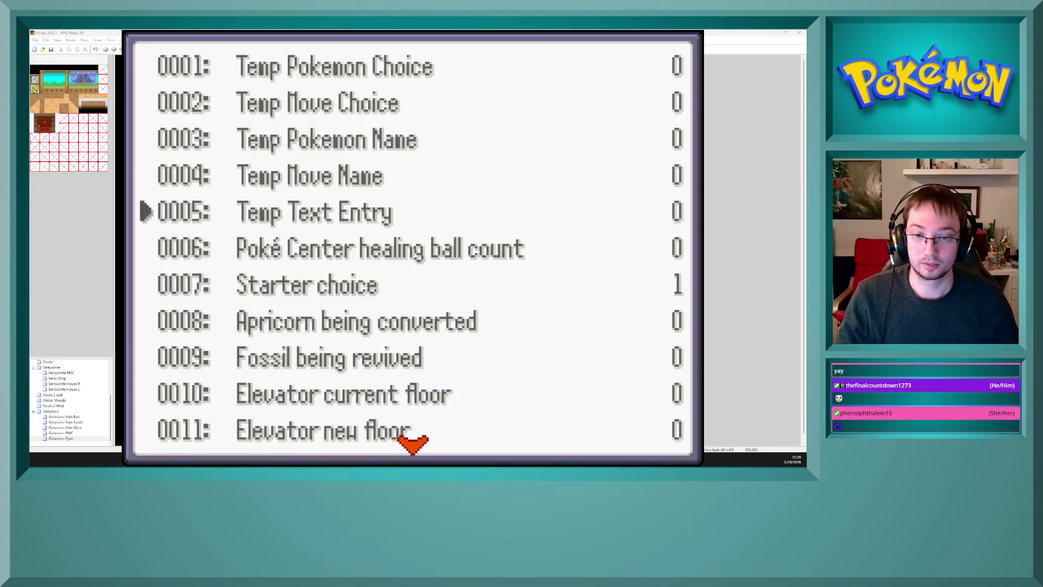
pyautogui.press('Return')
pyautogui.press('Up')
pyautogui.press('Return')
pyautogui.press('Escape')
pyautogui.press('Escape')
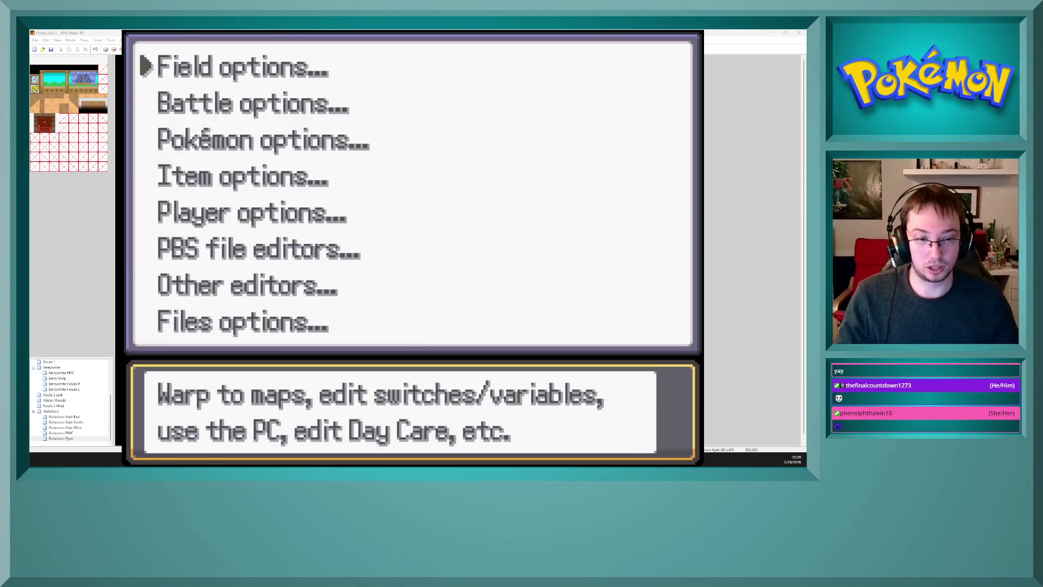
pyautogui.press('Escape')
# - Walk through the gym entrance and back, then bring up the debug Item options
pyautogui.press('Up')
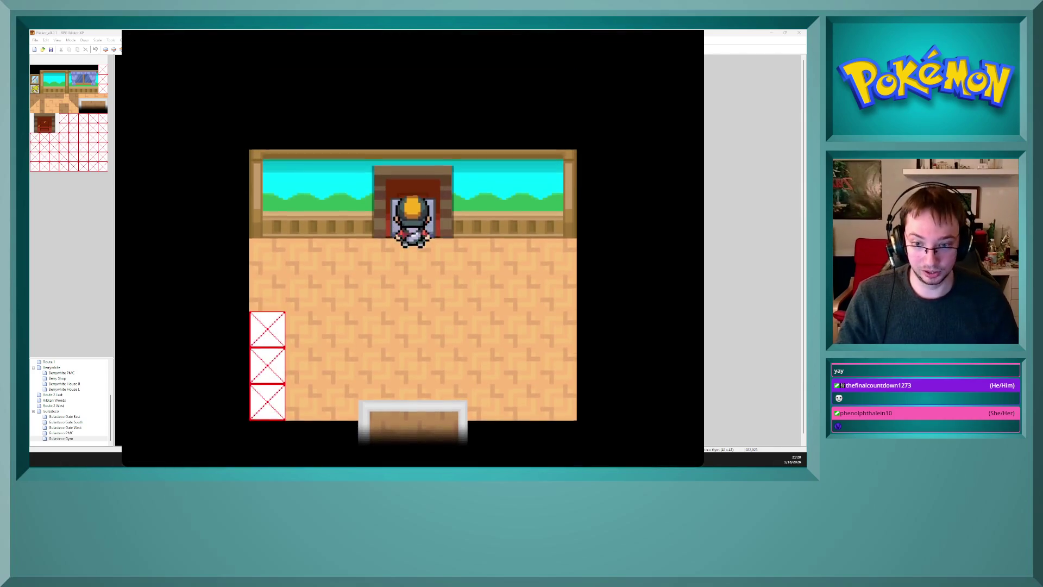
pyautogui.press('Up')
pyautogui.press('Down')
pyautogui.press('Up')
pyautogui.press('Down')
pyautogui.press('Down')
pyautogui.press('Down')
pyautogui.press('Down')
pyautogui.press('Down')
pyautogui.press('Return')
pyautogui.press('Escape')
pyautogui.press('Up')
pyautogui.press('Return')
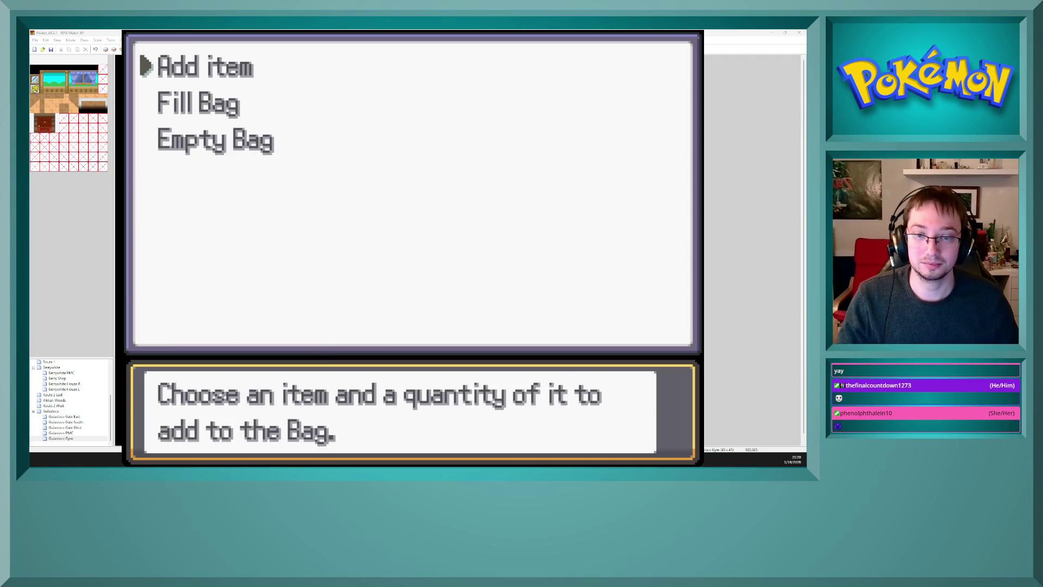
# - Set variable 0007 Starter choice to 3 in the debug Variables list and close the menus
pyautogui.press('Escape')
pyautogui.press('Up')
pyautogui.press('Up')
pyautogui.press('Return')
pyautogui.press('Down')
pyautogui.press('Down')
pyautogui.press('Down')
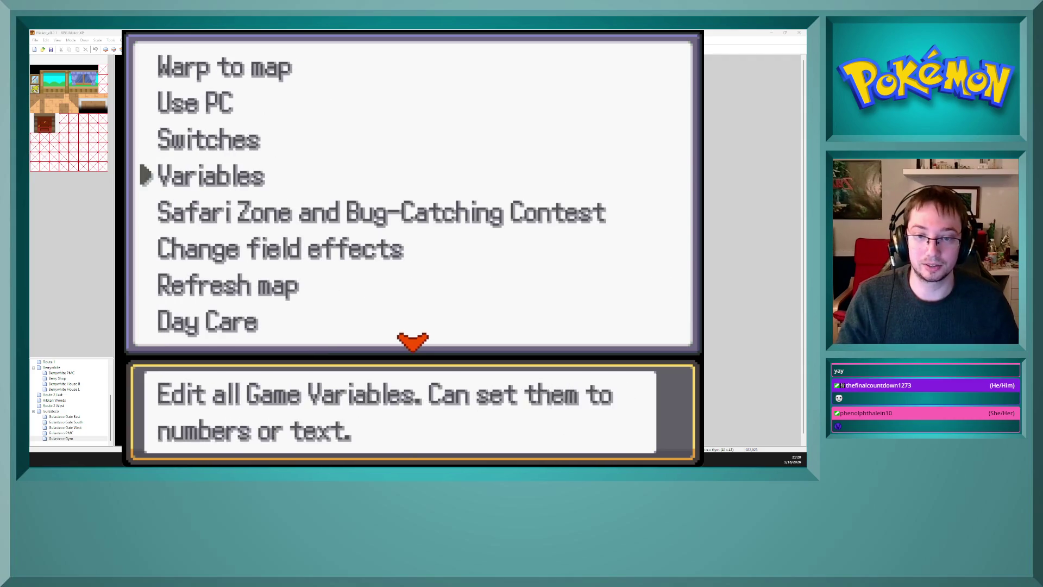
pyautogui.press('Return')
pyautogui.press('Down')
pyautogui.press('Down')
pyautogui.press('Down')
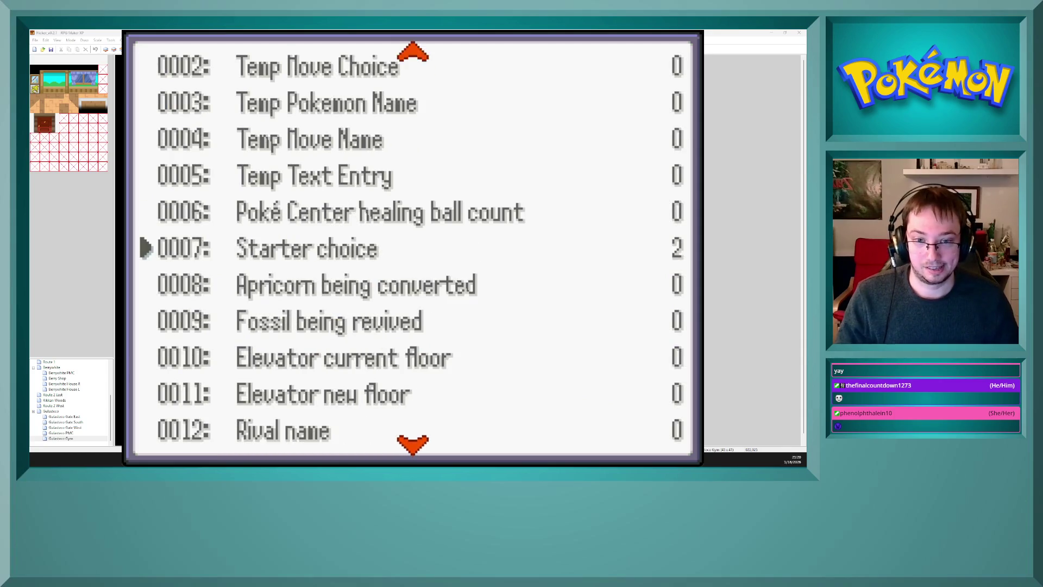
pyautogui.press('Return')
pyautogui.press('Up')
pyautogui.press('Return')
pyautogui.press('Escape')
pyautogui.press('Escape')
pyautogui.press('Escape')
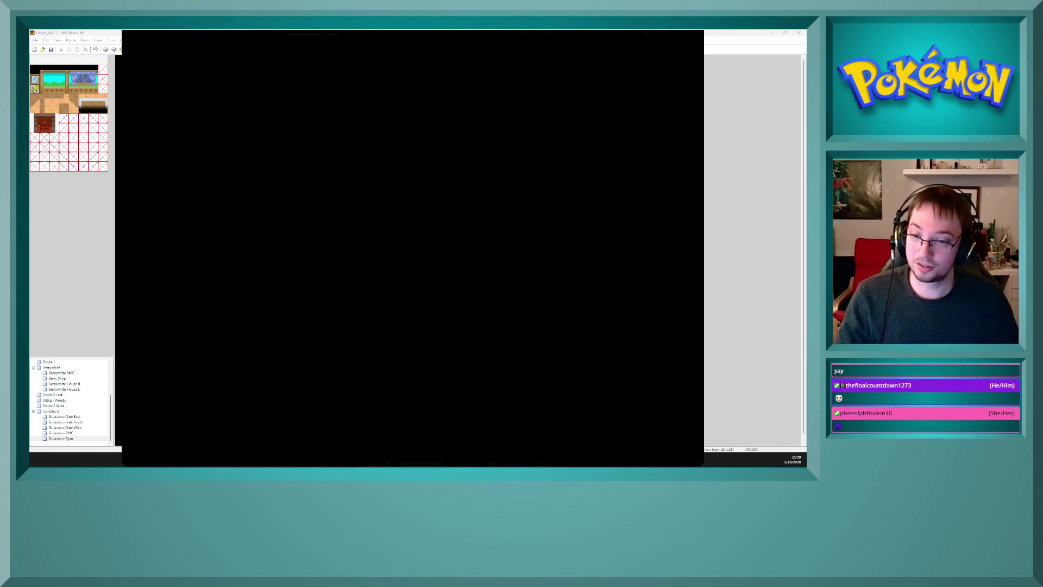
# - Ride the gym elevator to another floor and walk out along the road and back
pyautogui.press('Up')
pyautogui.press('Up')
pyautogui.press('Up')
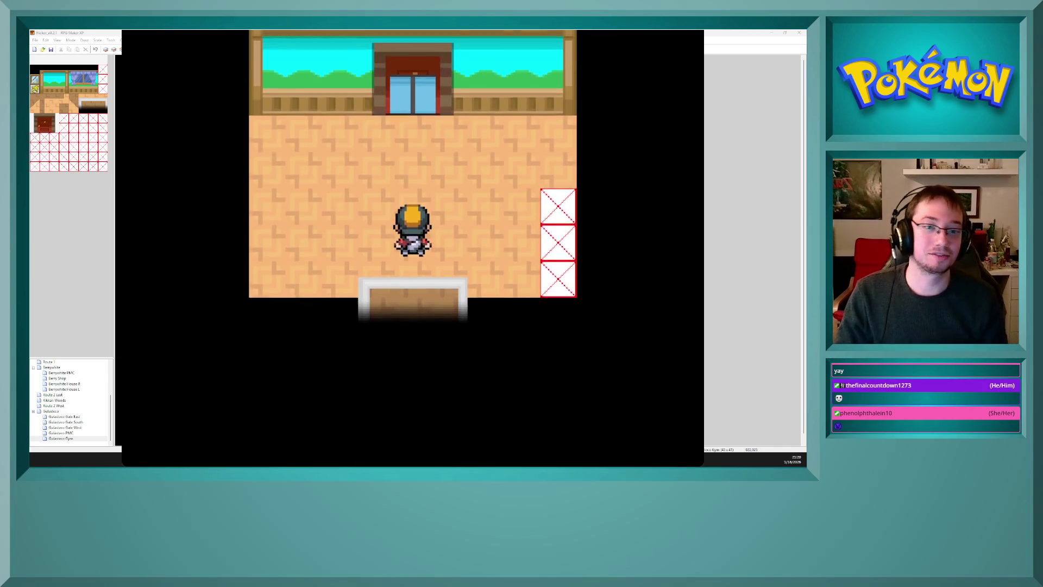
pyautogui.press('Up')
pyautogui.press('Up')
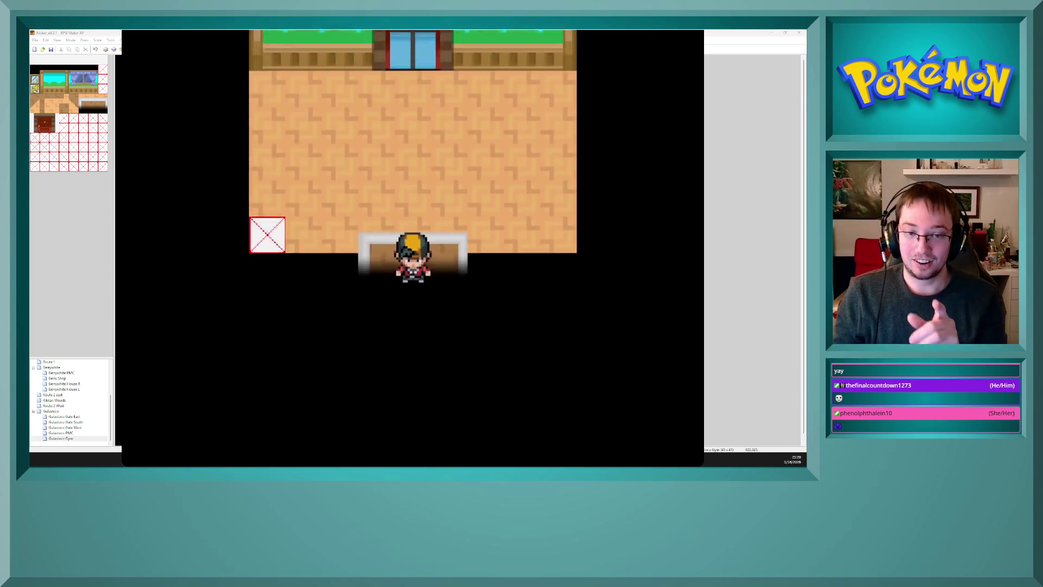
pyautogui.press('Down')
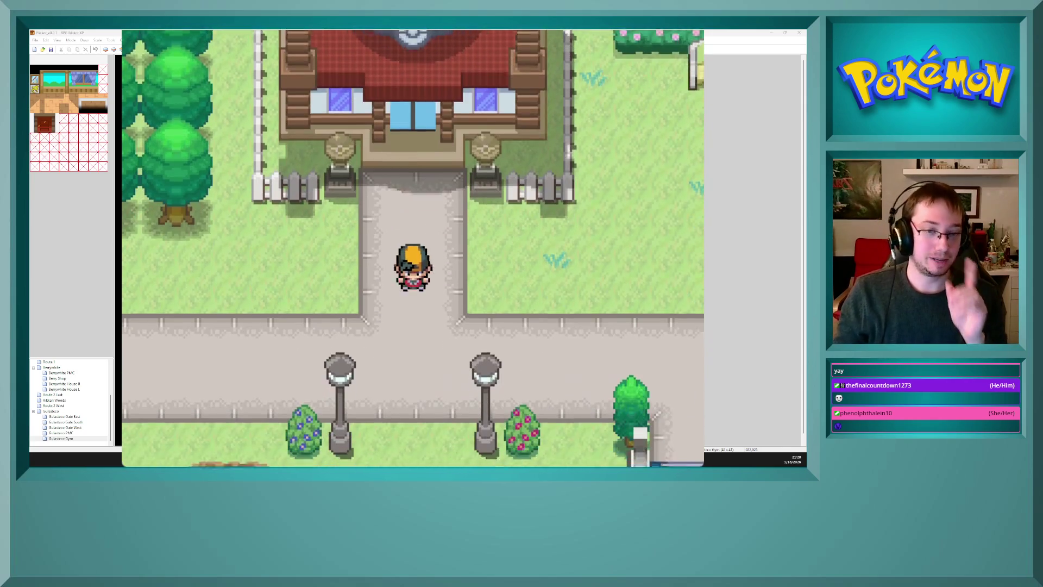
pyautogui.press('Right')
pyautogui.press('Left')
pyautogui.press('Up')
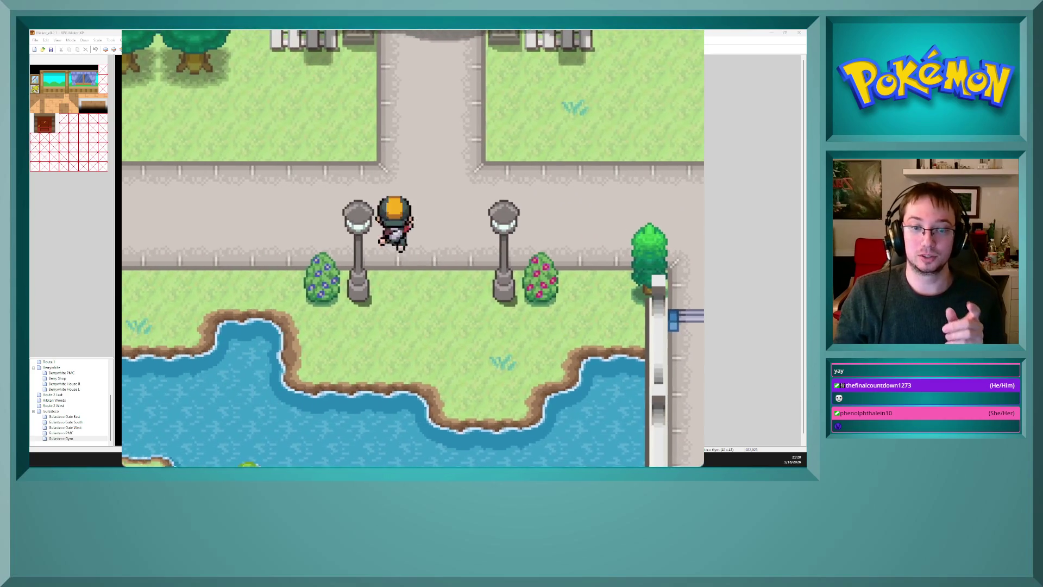
# - Walk through the building doorways and gate room, ending outside the domed gym entrance
pyautogui.press('Up')
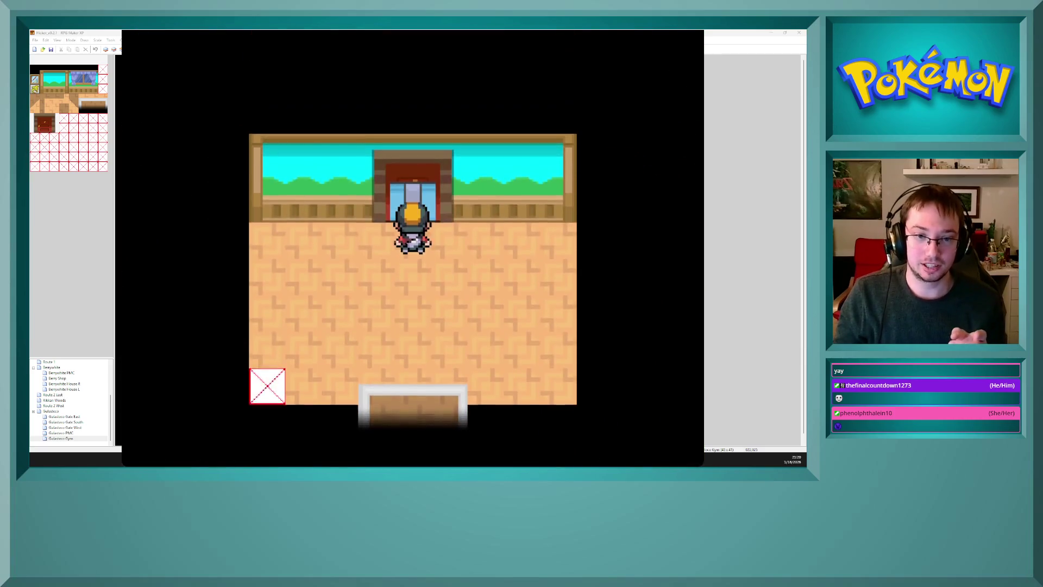
pyautogui.press('Up')
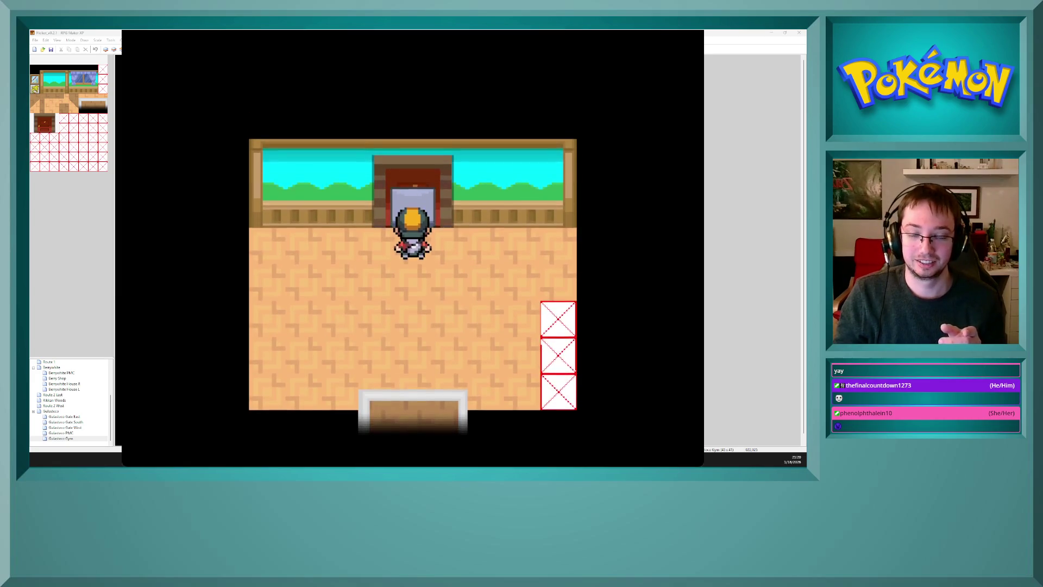
pyautogui.press('Up')
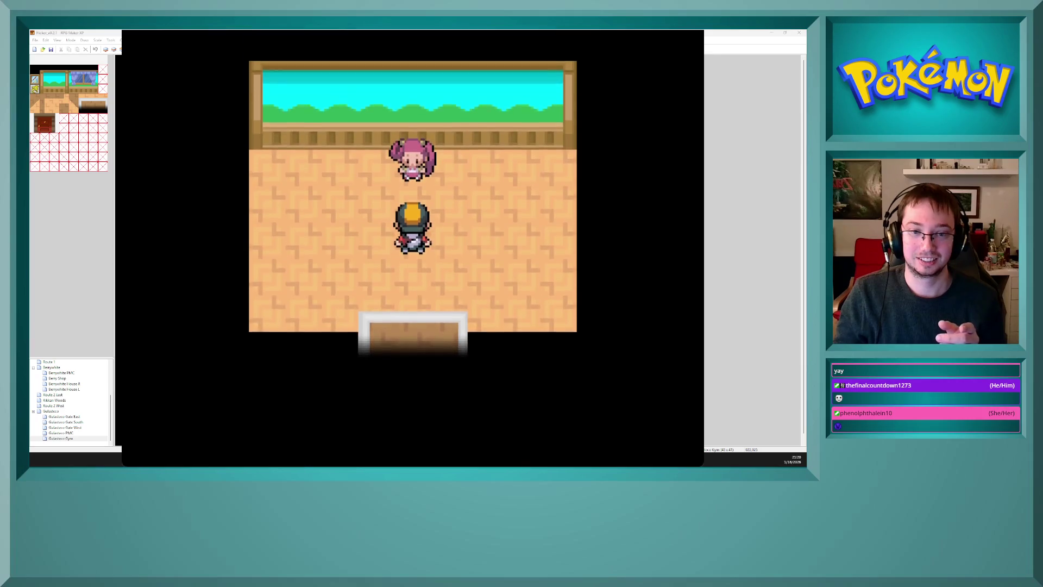
pyautogui.press('Down')
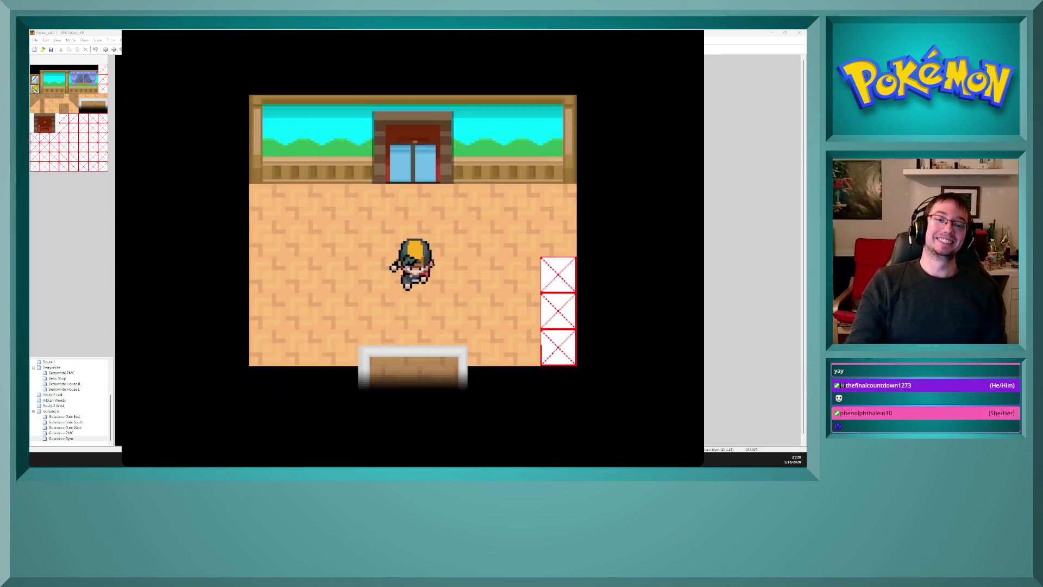
pyautogui.press('Up')
pyautogui.press('Down')
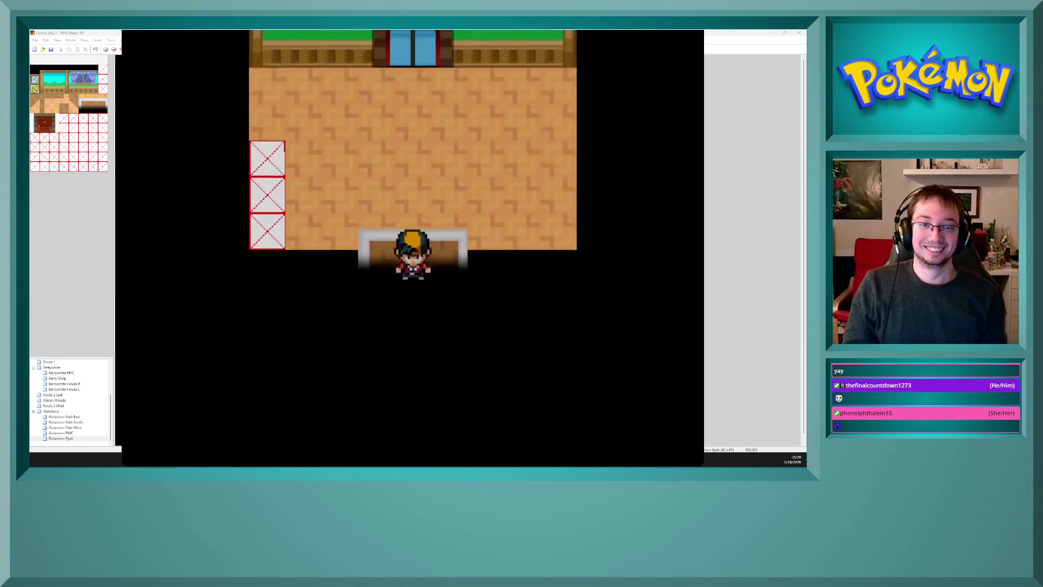
pyautogui.press('Down')
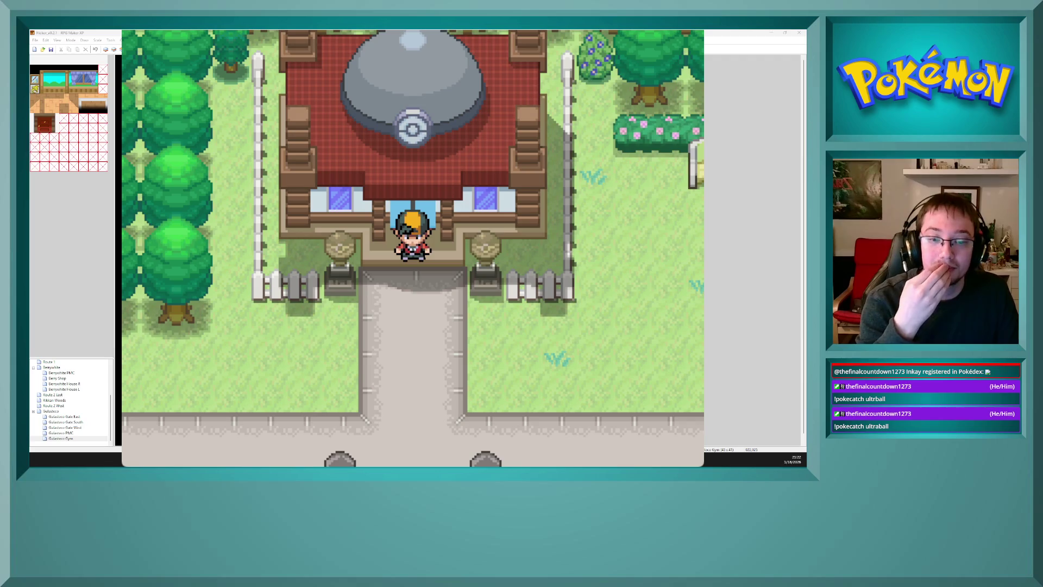
# - Close the playtest window with Alt+F4 to return to the gym map editor
pyautogui.hotkey('alt', 'F4')
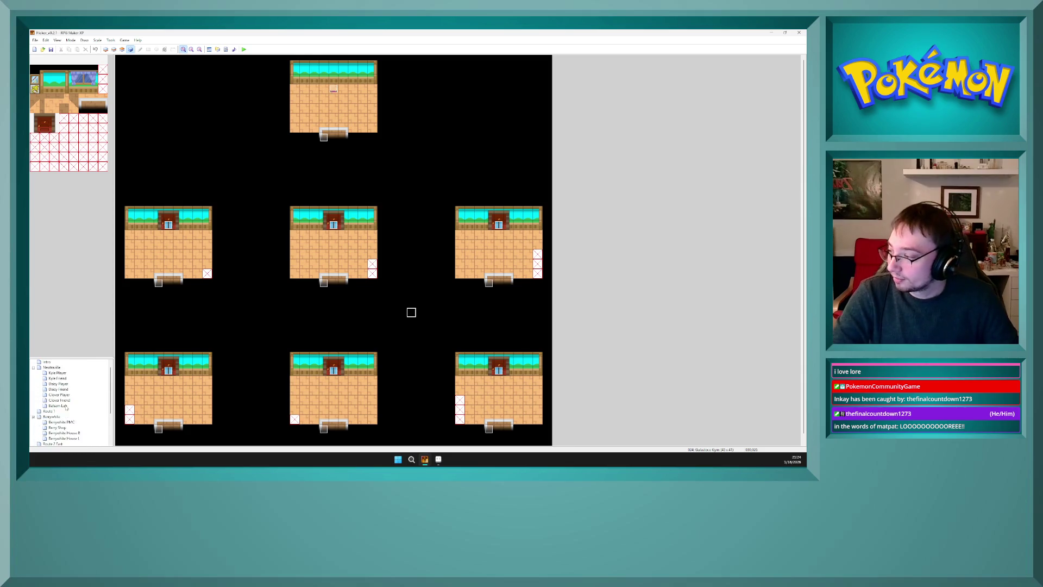
pyautogui.scroll(3, 66, 408)
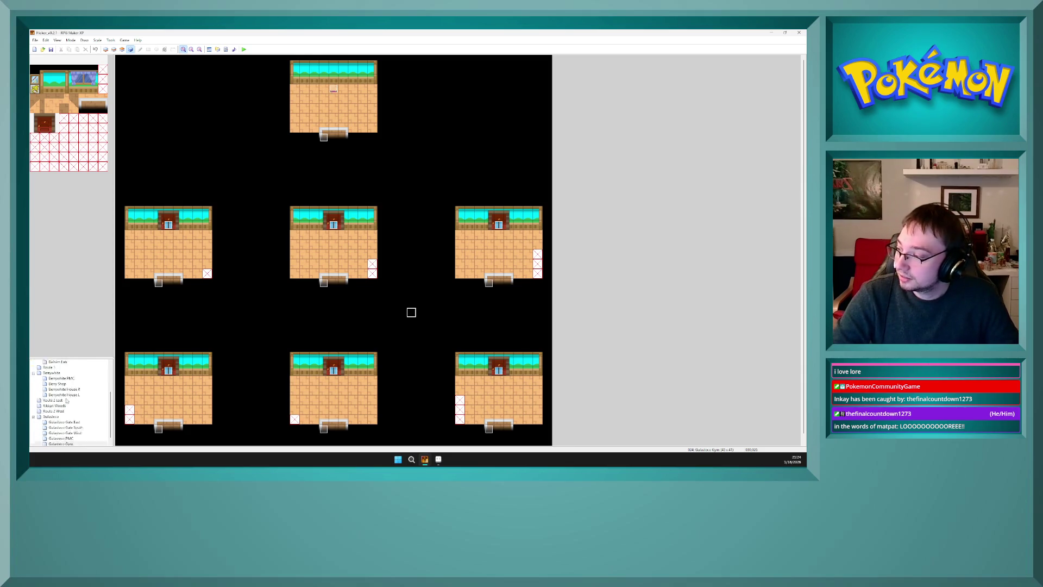
pyautogui.scroll(-4, 66, 400)
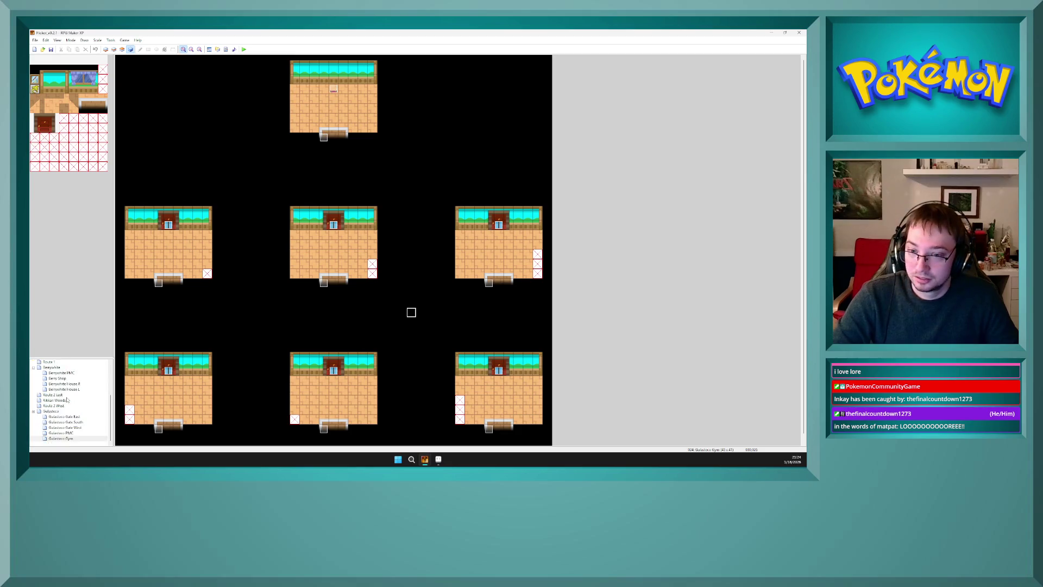
pyautogui.scroll(4, 68, 397)
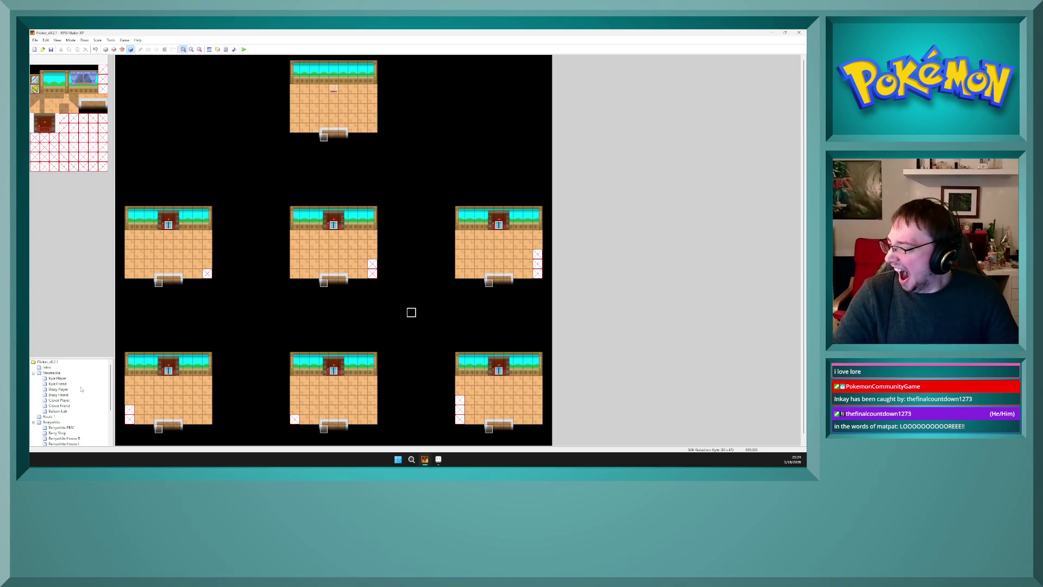
pyautogui.scroll(-3, 81, 389)
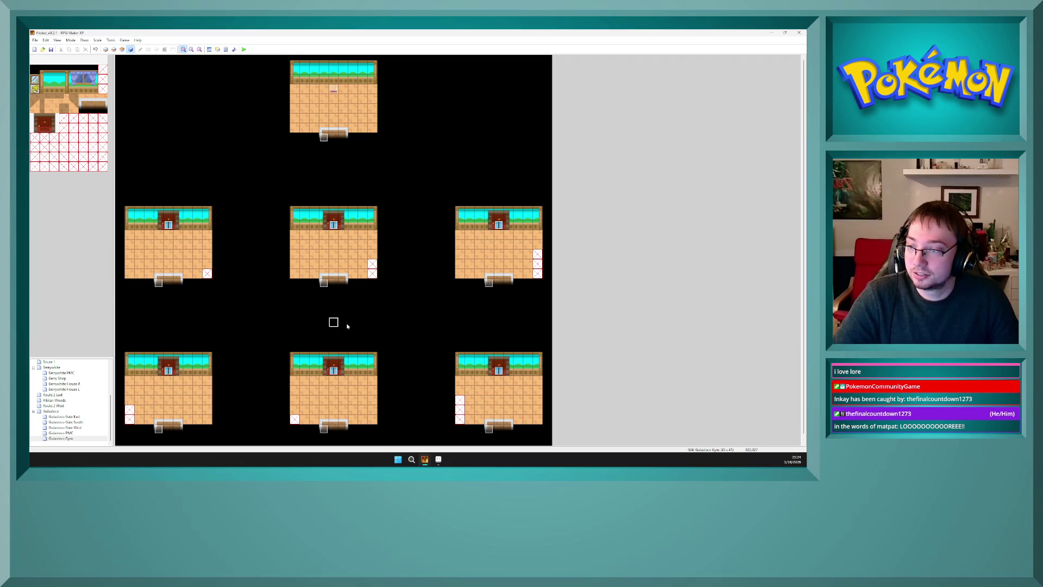
pyautogui.click(207, 273)
pyautogui.click(130, 411)
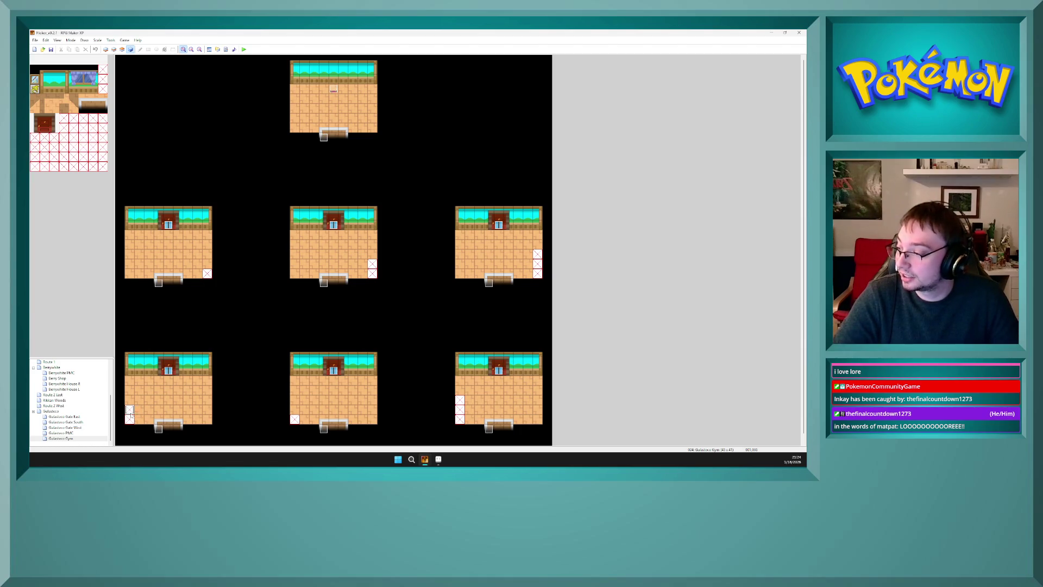
pyautogui.click(470, 400)
pyautogui.click(537, 273)
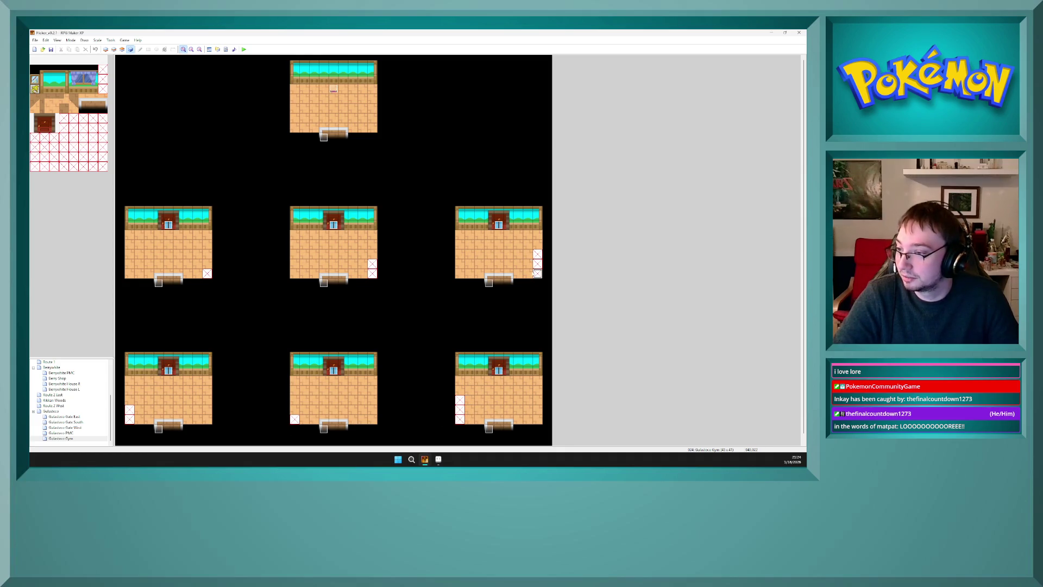
pyautogui.click(412, 287)
pyautogui.click(333, 313)
pyautogui.click(330, 322)
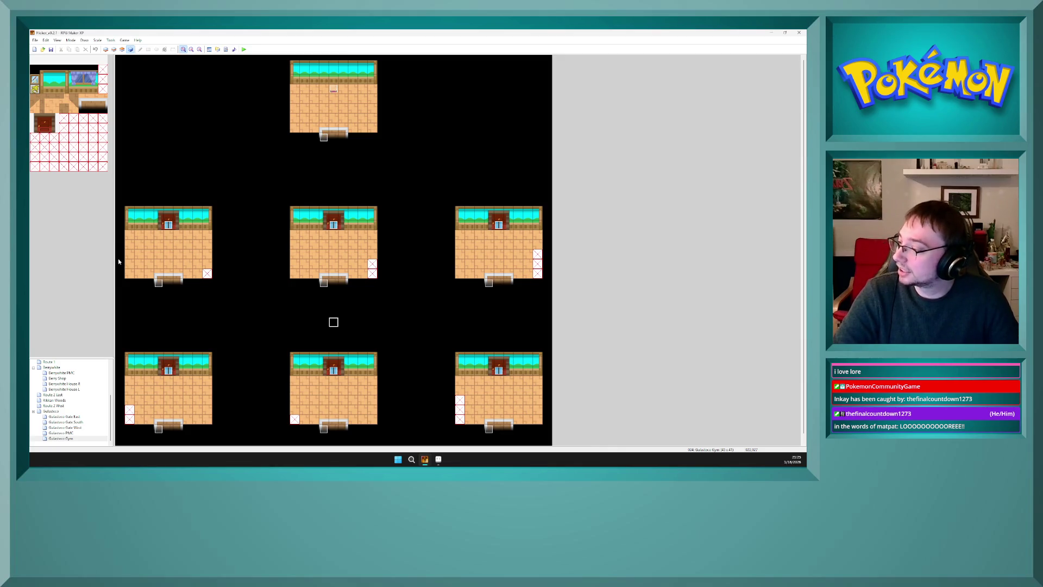
pyautogui.click(169, 255)
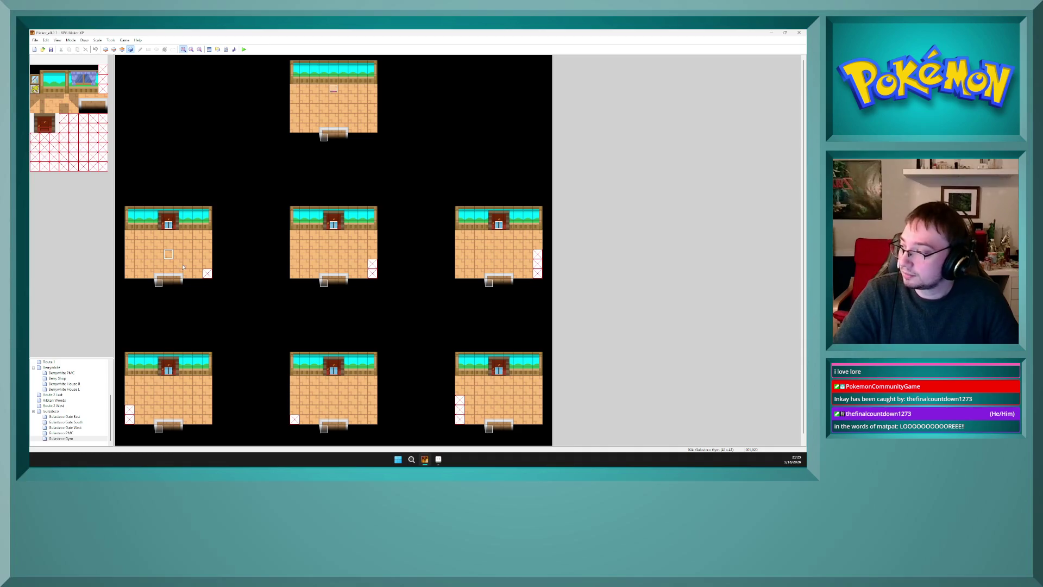
pyautogui.click(167, 238)
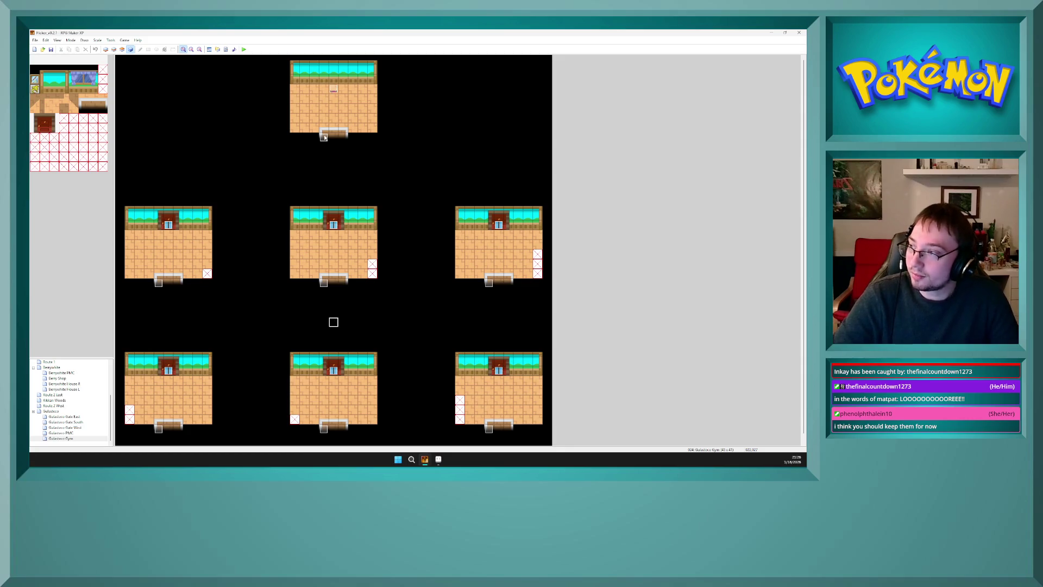
pyautogui.doubleClick(333, 93)
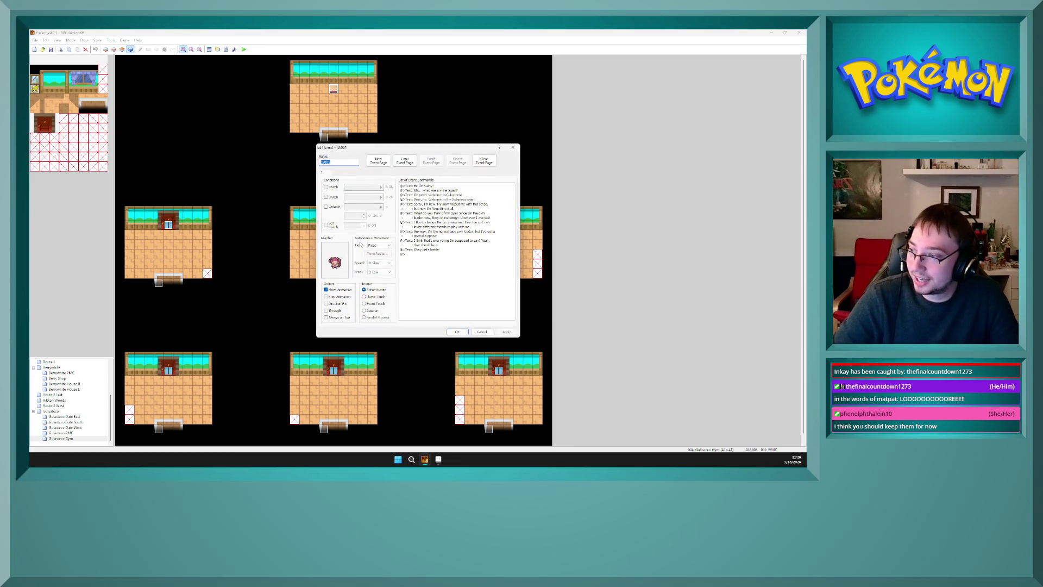
pyautogui.click(457, 330)
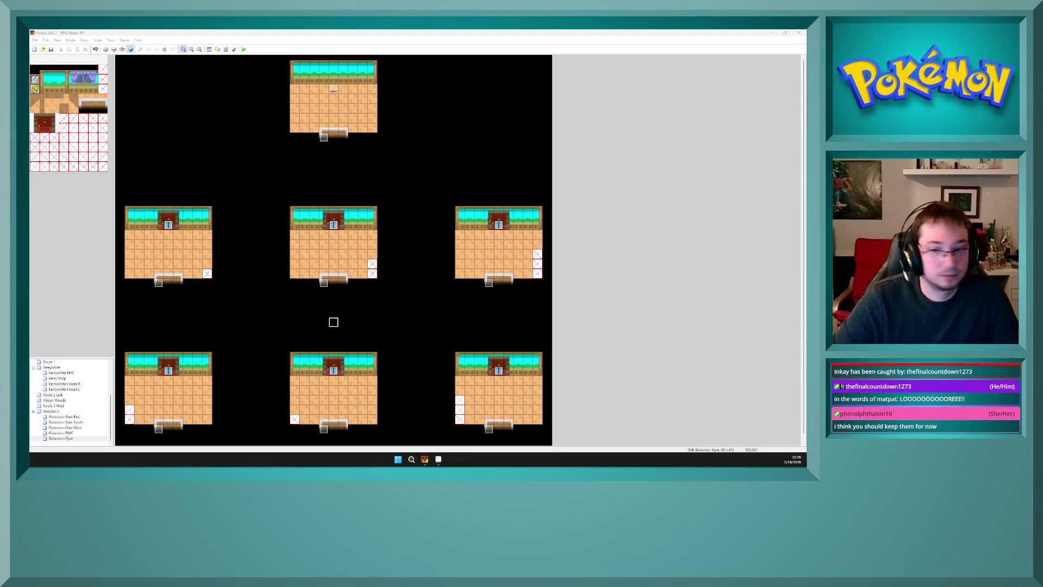
pyautogui.click(336, 322)
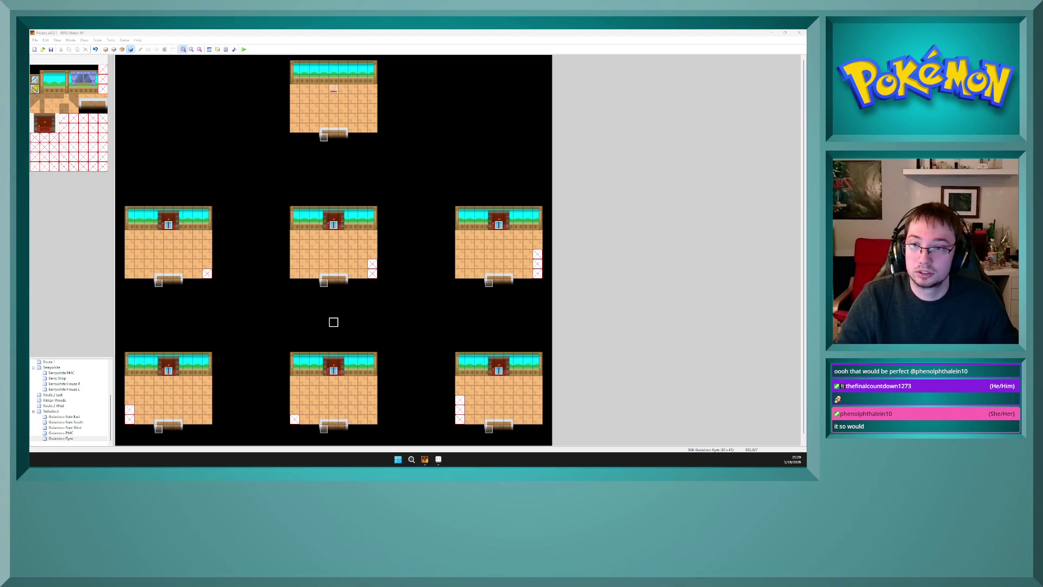
# - Switch from RPG Maker XP to VS Code showing trainer_types.txt
pyautogui.hotkey('alt', 'Tab')
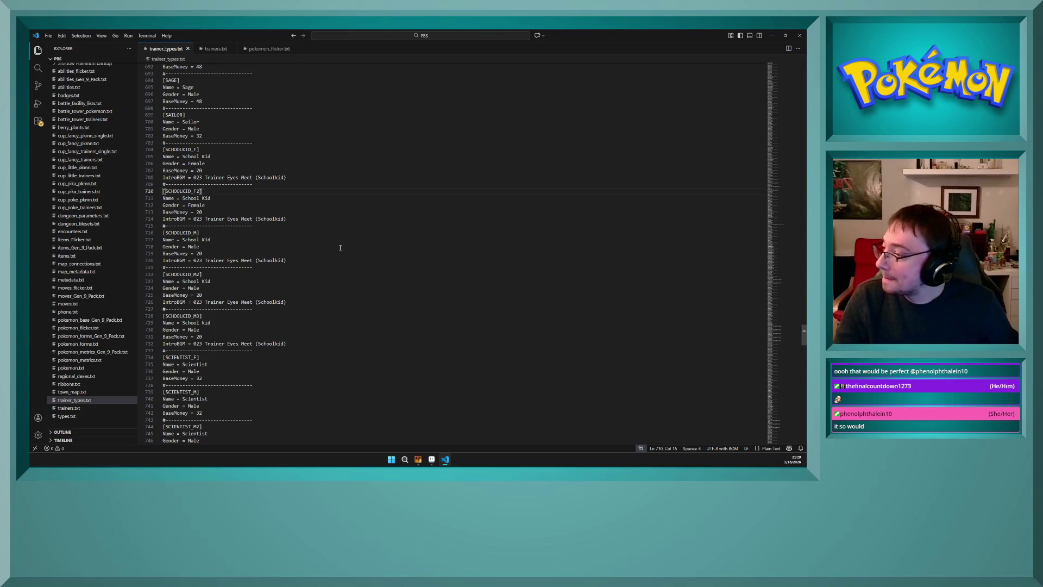
pyautogui.click(329, 225)
pyautogui.click(303, 187)
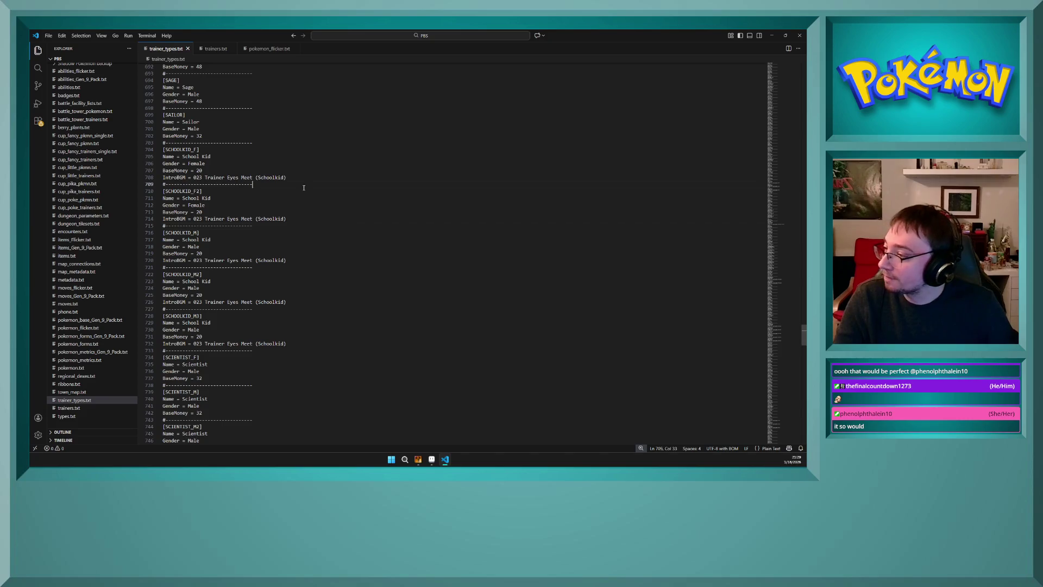
pyautogui.click(252, 153)
pyautogui.click(254, 143)
pyautogui.click(255, 108)
pyautogui.click(264, 75)
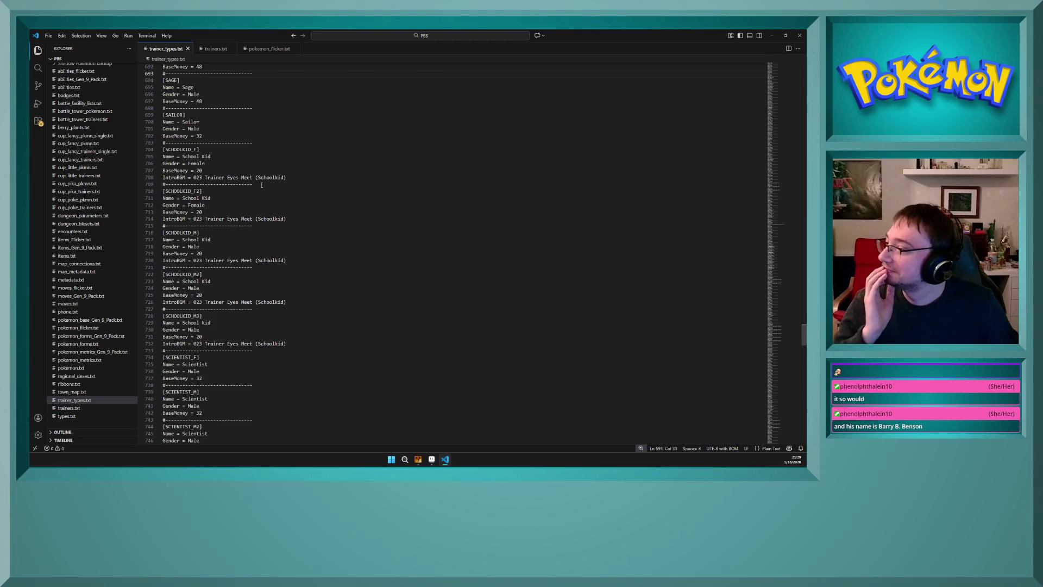
pyautogui.click(263, 143)
pyautogui.click(263, 108)
pyautogui.click(264, 74)
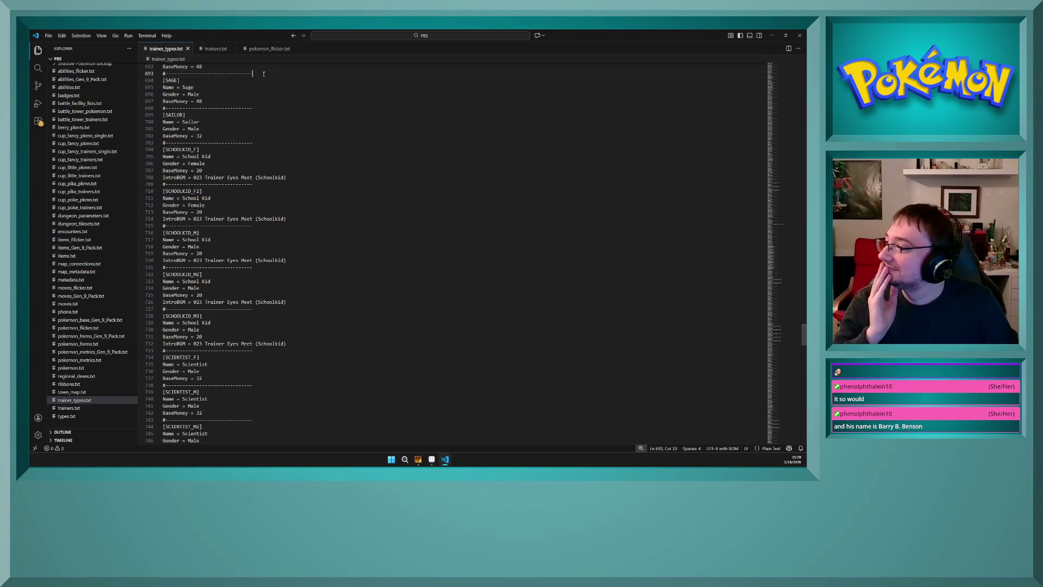
pyautogui.click(263, 225)
pyautogui.click(265, 267)
pyautogui.click(268, 308)
pyautogui.click(271, 351)
pyautogui.click(274, 385)
pyautogui.click(271, 350)
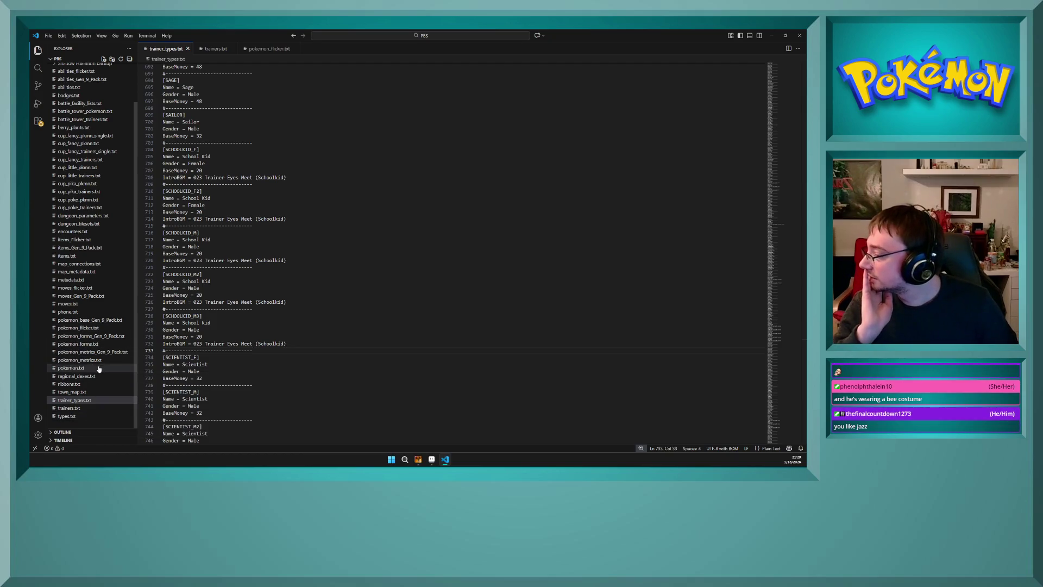
pyautogui.click(101, 330)
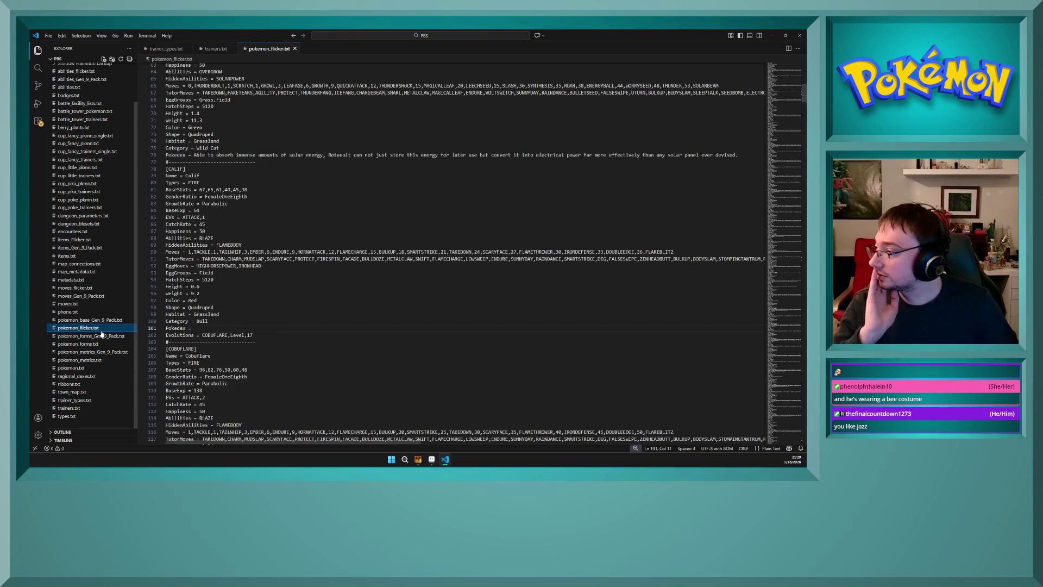
pyautogui.scroll(15, 216, 354)
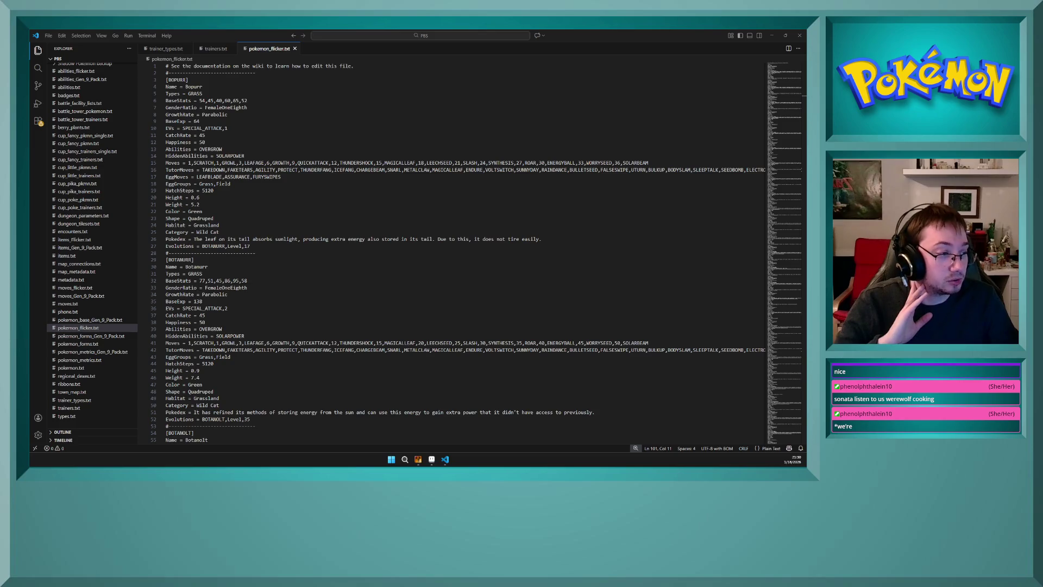
pyautogui.doubleClick(198, 301)
pyautogui.scroll(-5, 215, 304)
pyautogui.scroll(-20, 214, 305)
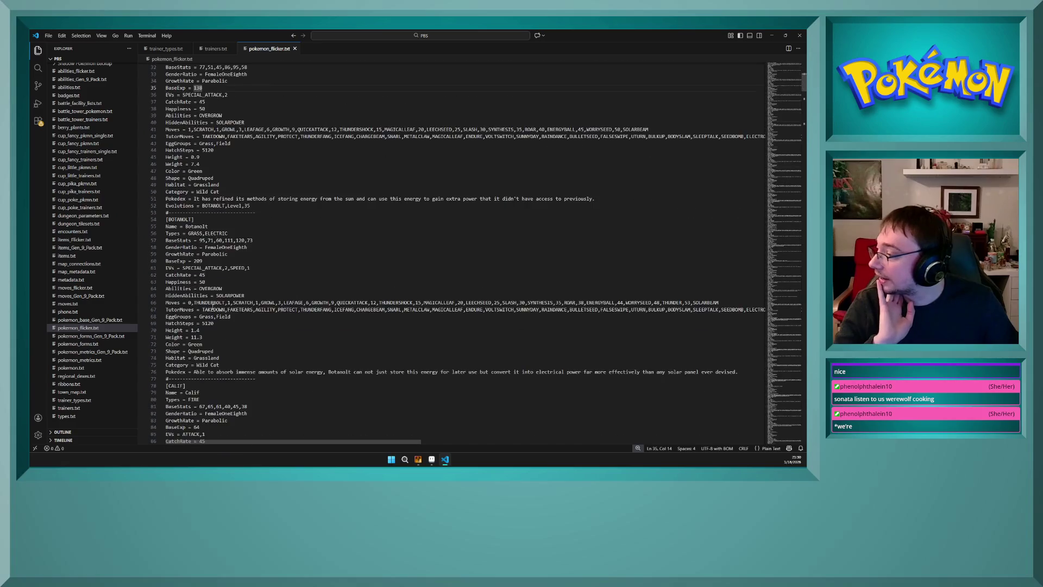
pyautogui.scroll(-20, 215, 309)
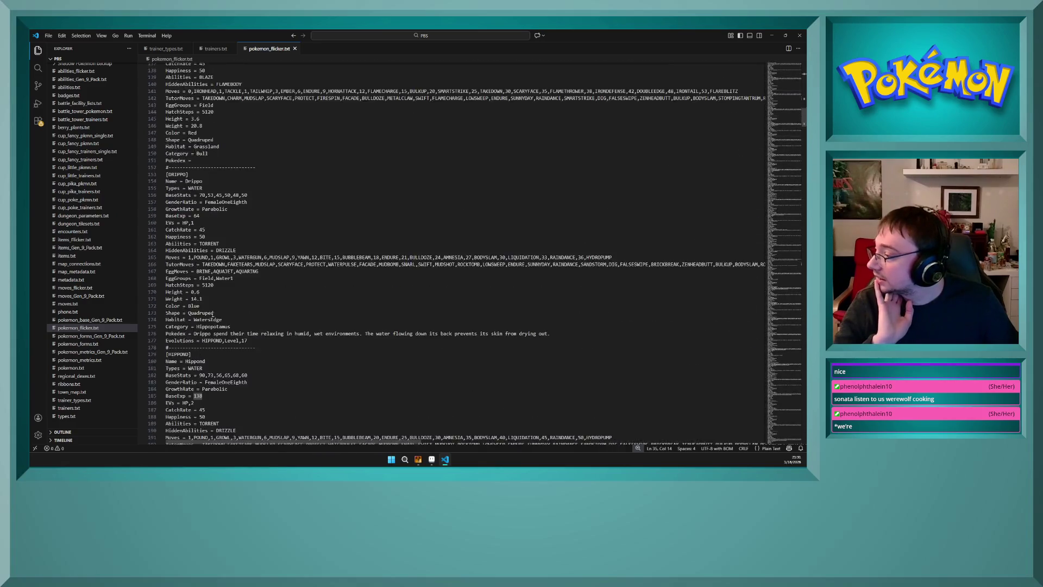
pyautogui.scroll(-18, 214, 312)
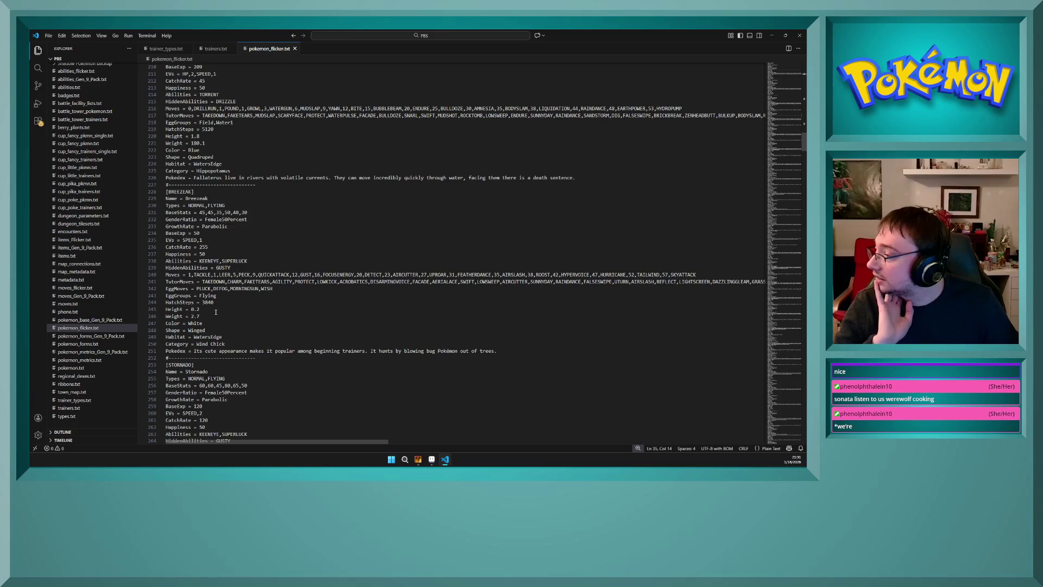
pyautogui.scroll(-10, 215, 313)
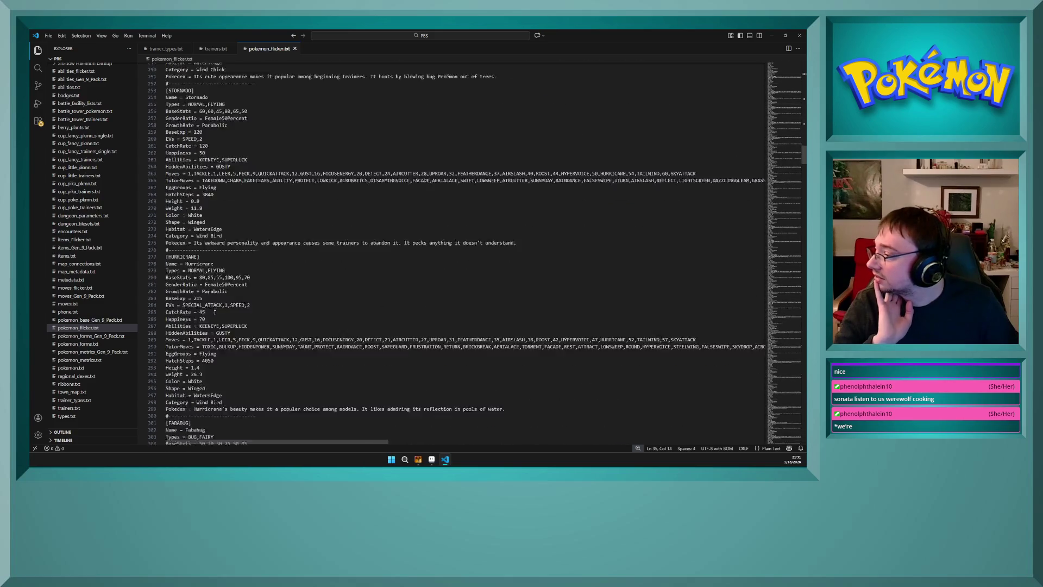
pyautogui.click(211, 217)
pyautogui.click(211, 225)
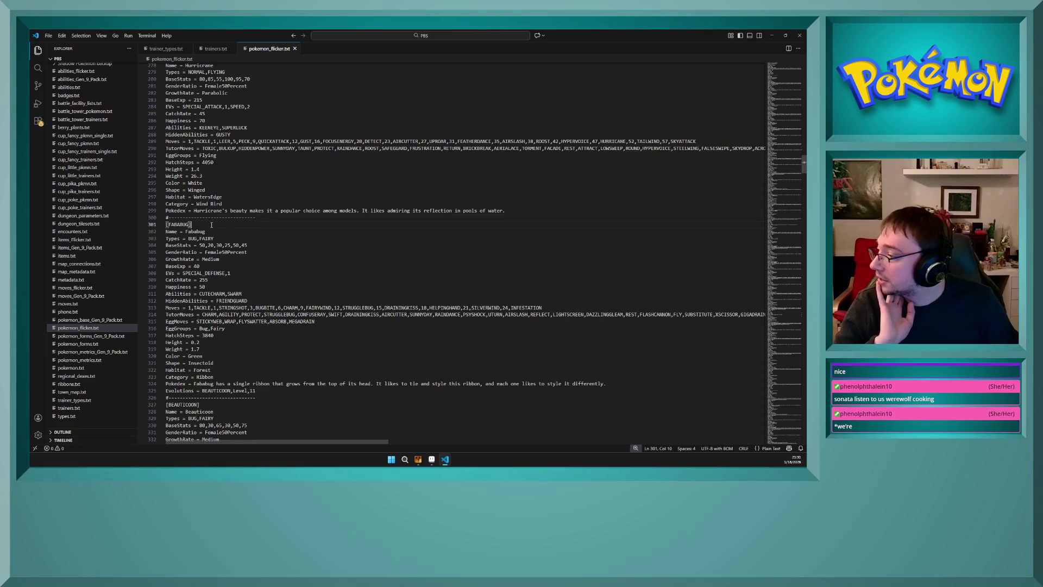
pyautogui.scroll(-7, 212, 227)
pyautogui.scroll(-17, 211, 241)
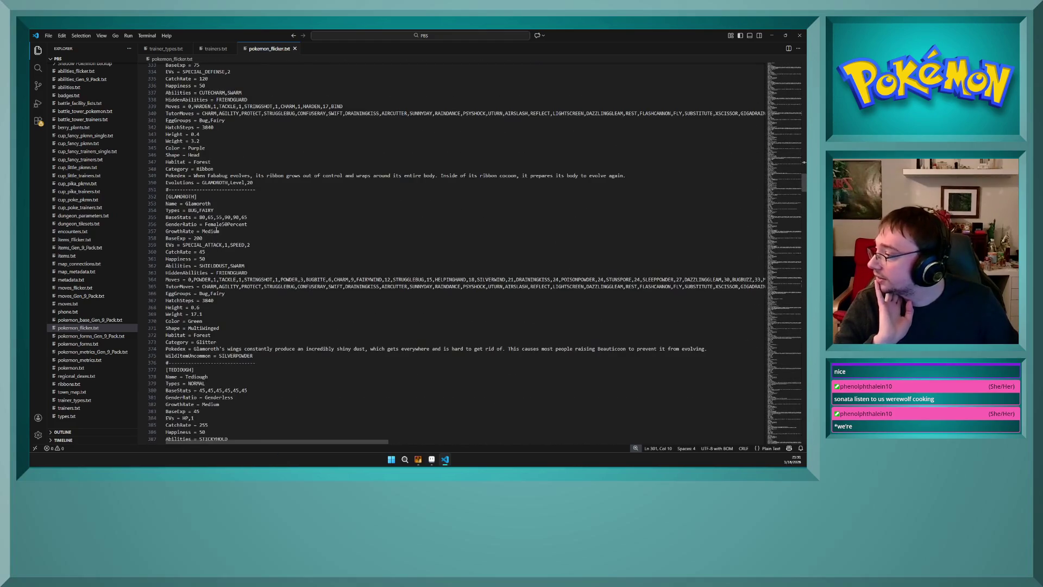
pyautogui.click(215, 262)
pyautogui.scroll(-15, 214, 263)
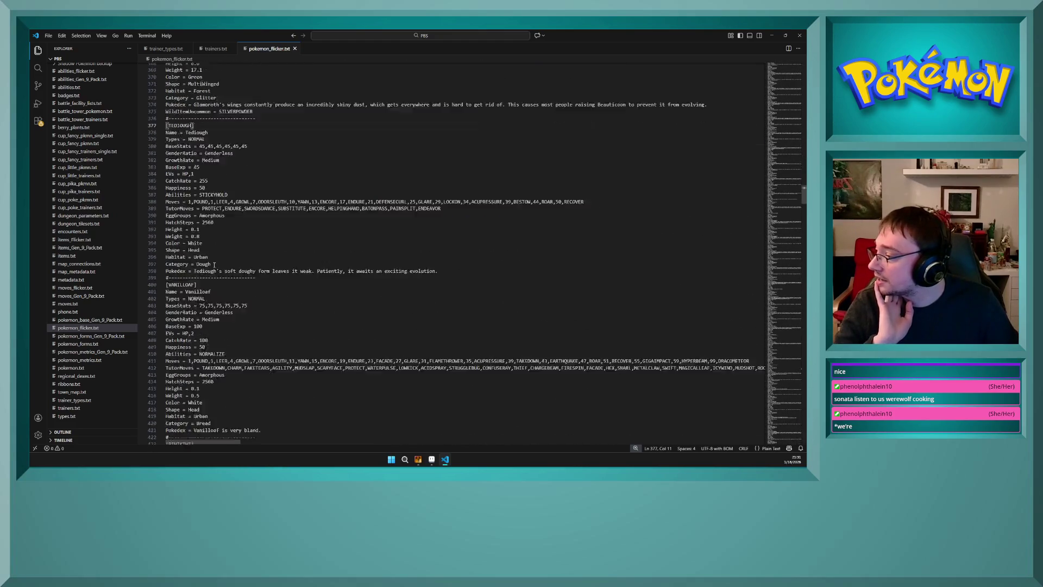
pyautogui.scroll(-11, 214, 265)
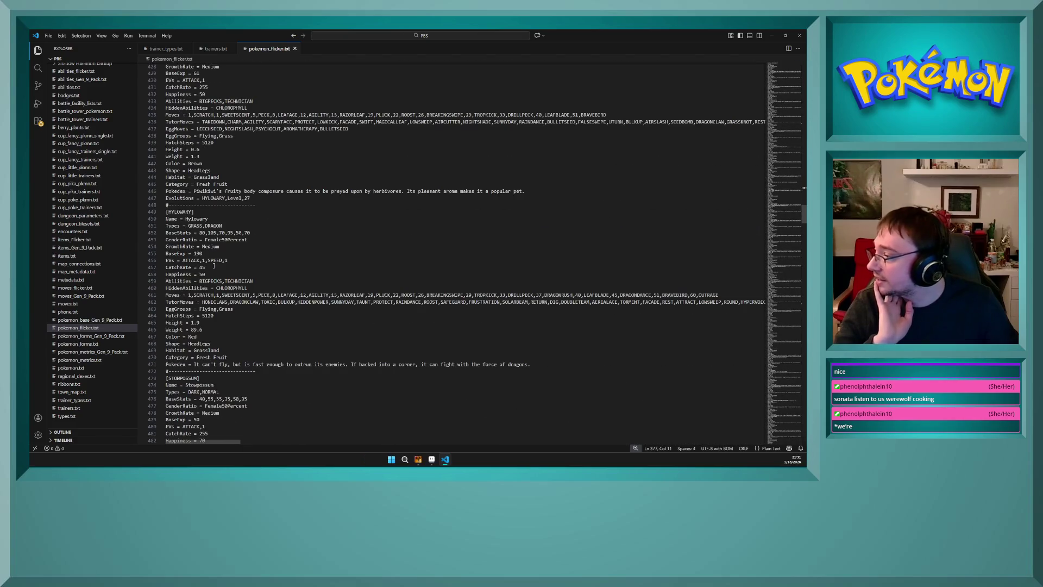
pyautogui.scroll(-15, 214, 265)
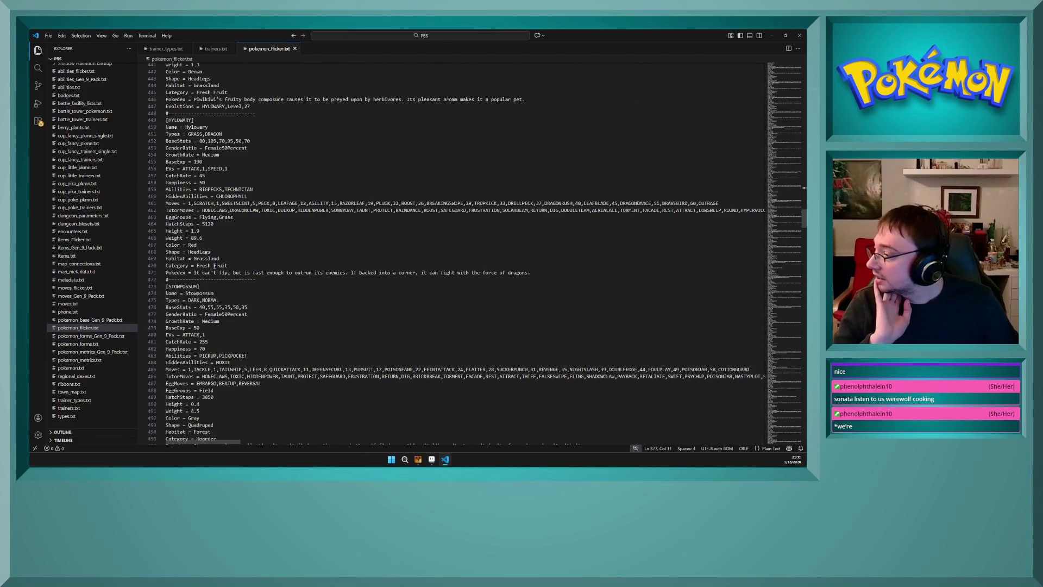
pyautogui.scroll(2, 216, 266)
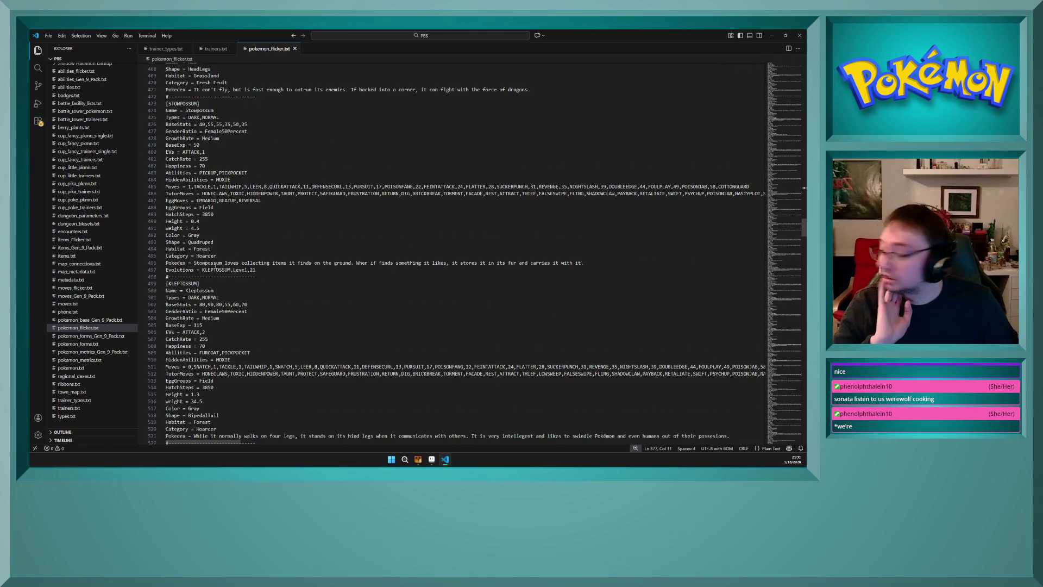
pyautogui.scroll(-5, 216, 266)
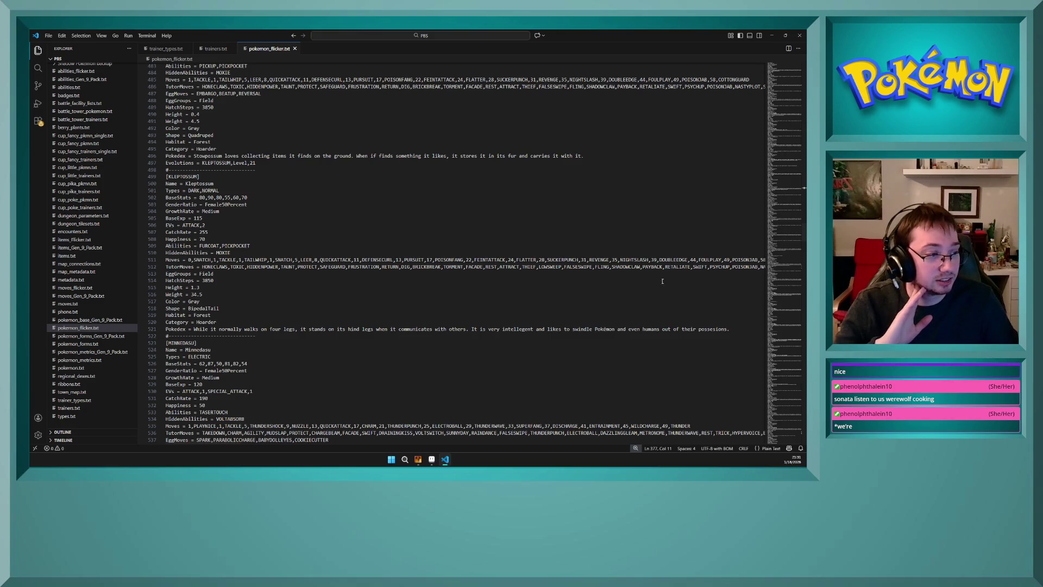
pyautogui.click(220, 231)
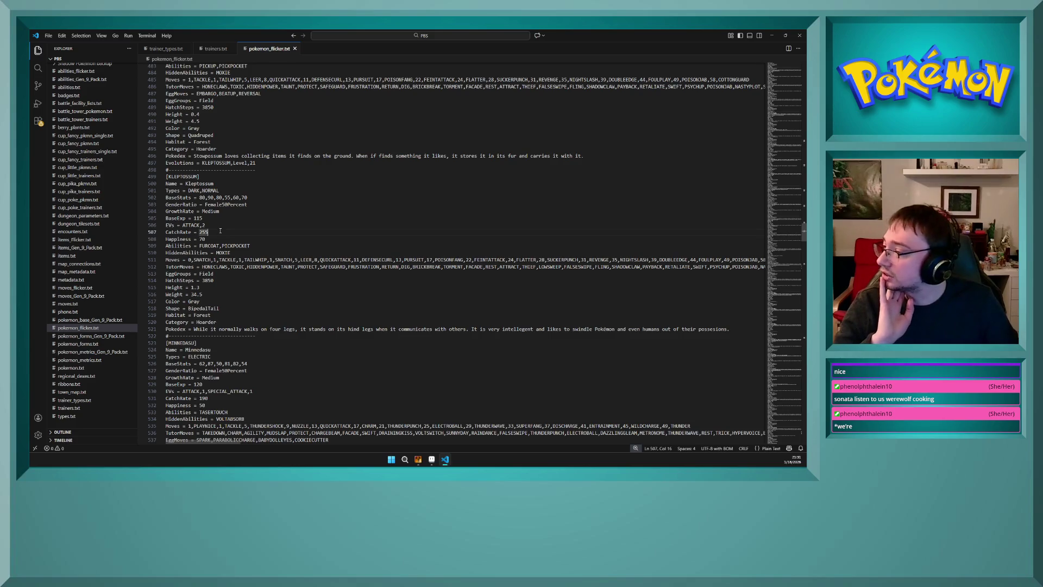
pyautogui.scroll(-5, 219, 230)
pyautogui.click(233, 242)
pyautogui.scroll(-10, 233, 243)
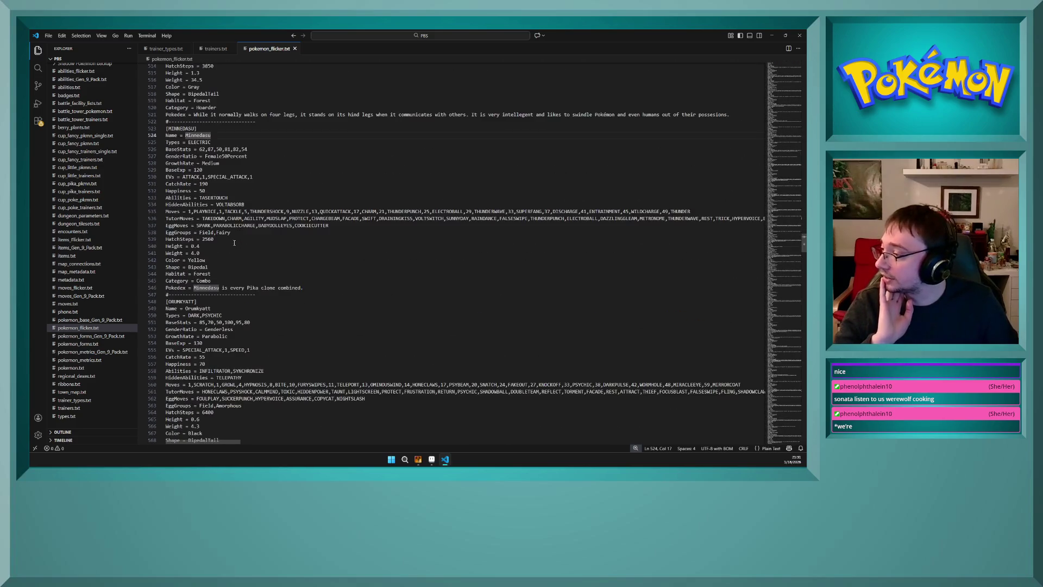
pyautogui.click(244, 243)
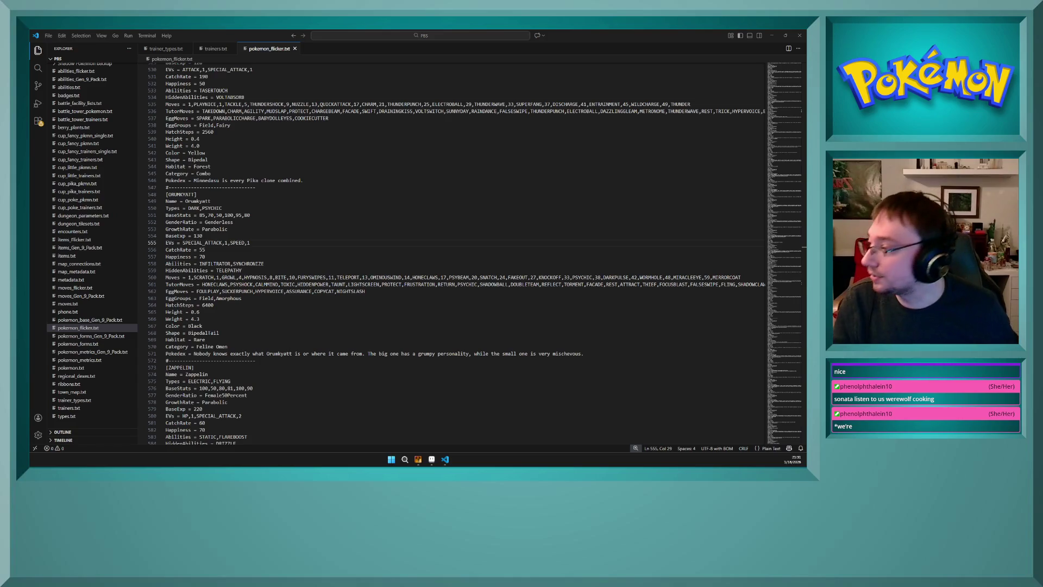
pyautogui.moveTo(584, 354)
pyautogui.mouseDown()
pyautogui.moveTo(163, 225)
pyautogui.moveTo(140, 187)
pyautogui.mouseUp()
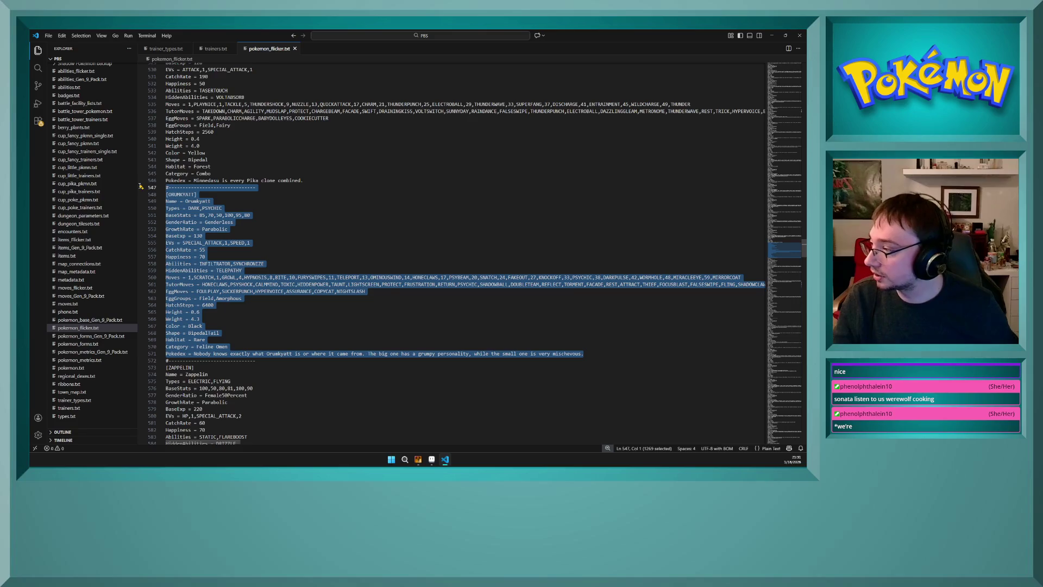
pyautogui.press('Delete')
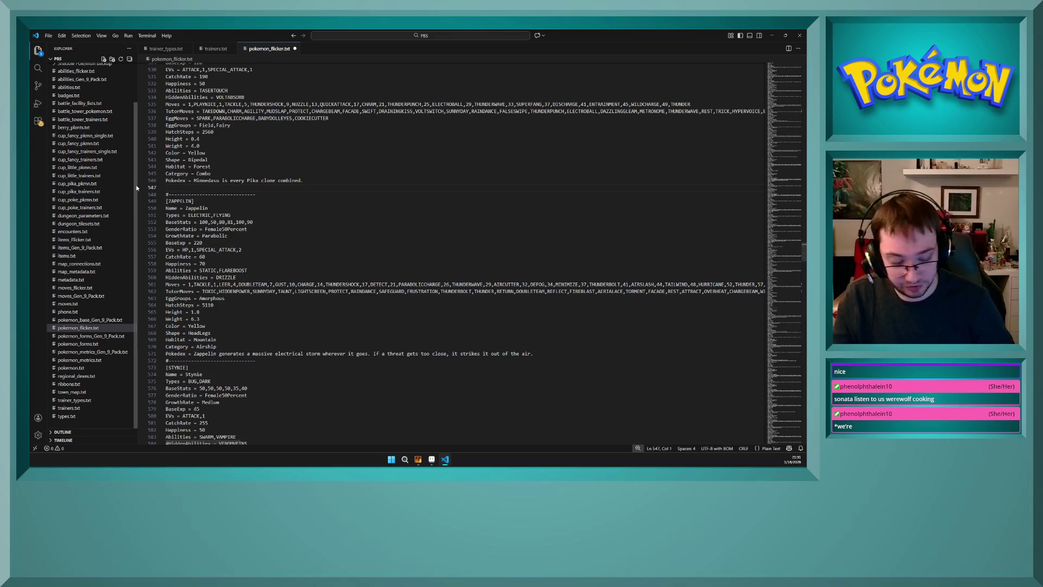
pyautogui.press('BackSpace')
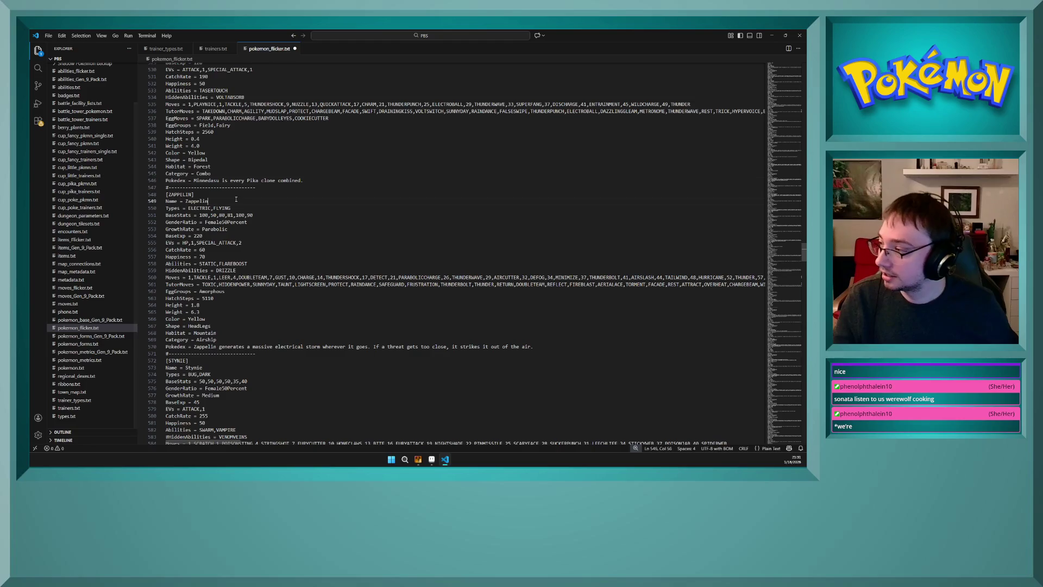
pyautogui.click(231, 194)
pyautogui.scroll(4, 217, 201)
pyautogui.scroll(-2, 217, 204)
pyautogui.scroll(-4, 216, 207)
pyautogui.click(243, 319)
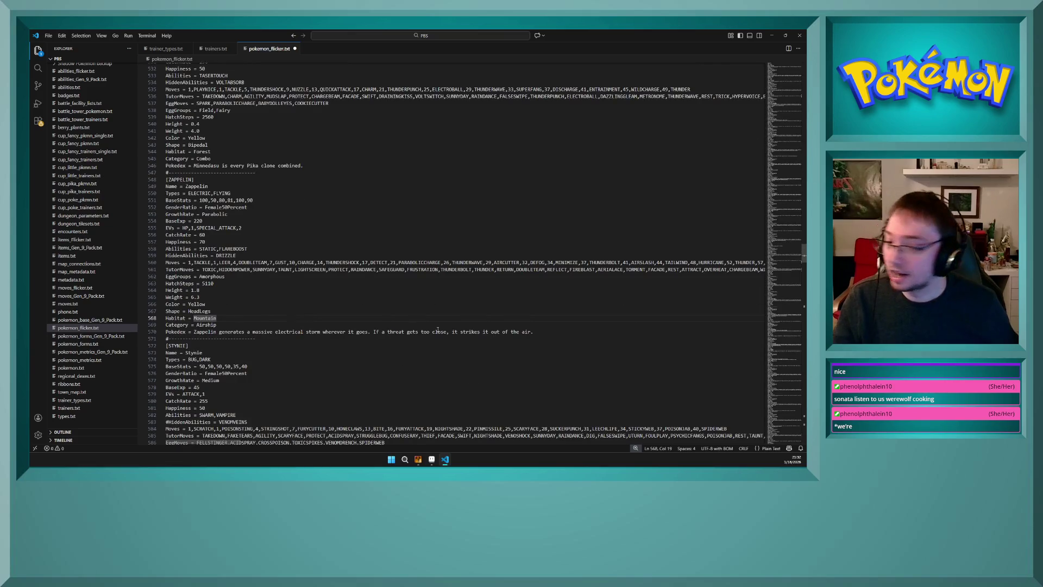
pyautogui.hotkey('alt', 'Tab')
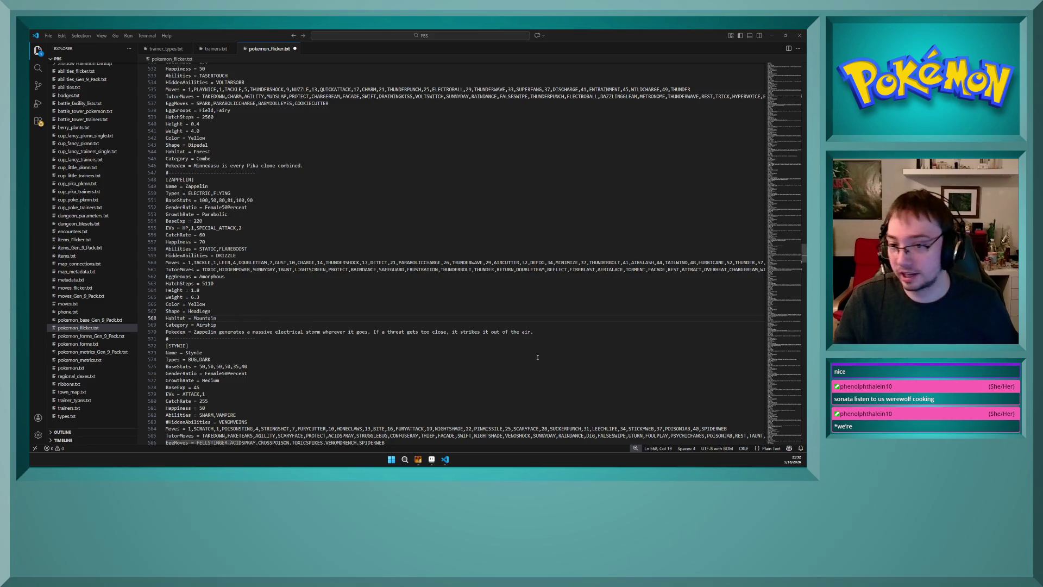
pyautogui.click(429, 296)
pyautogui.scroll(-5, 428, 296)
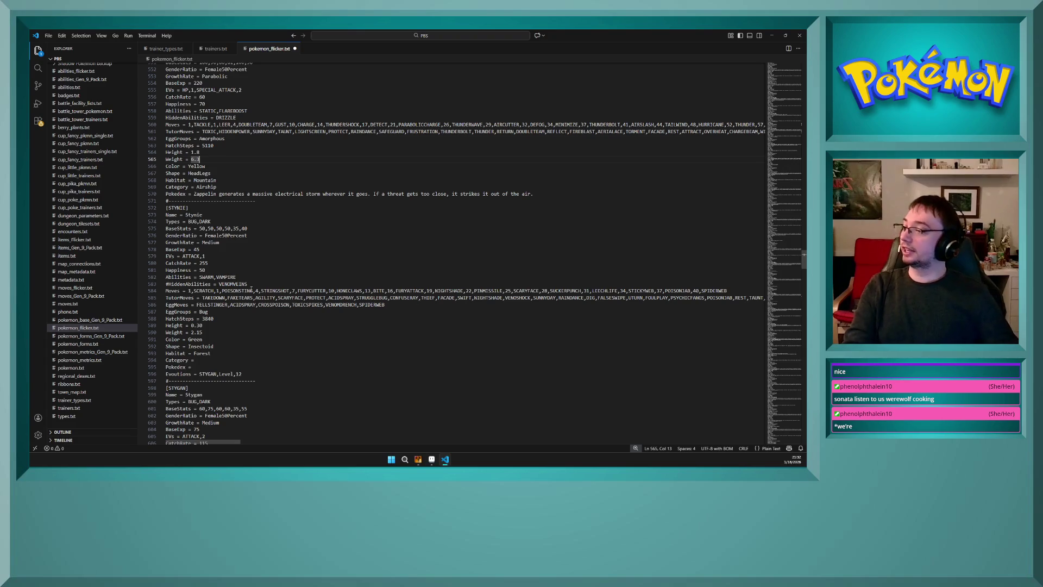
pyautogui.scroll(-3, 243, 296)
pyautogui.scroll(-1, 243, 296)
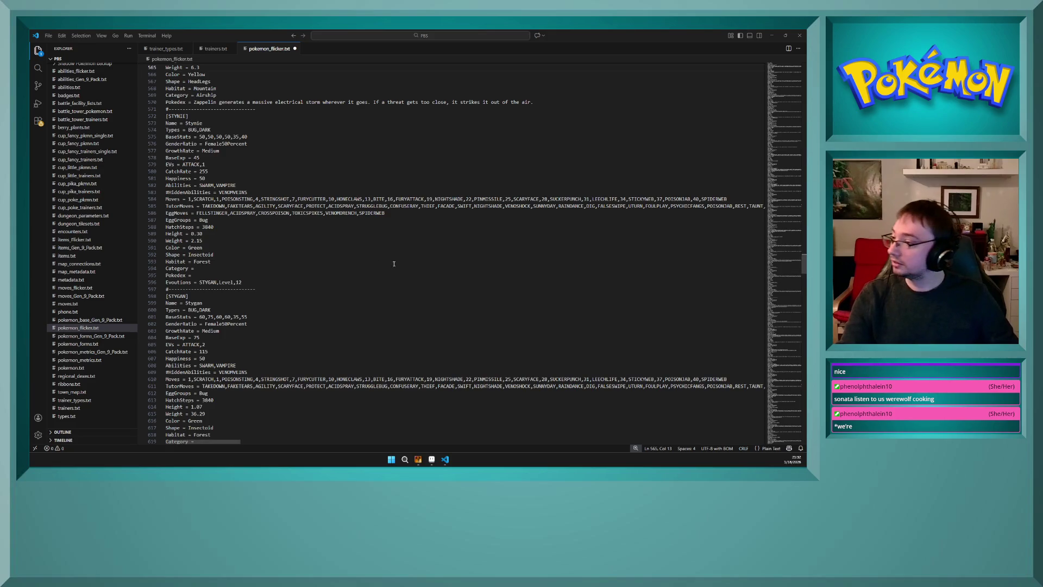
pyautogui.click(326, 288)
pyautogui.scroll(-5, 328, 291)
pyautogui.scroll(-10, 329, 292)
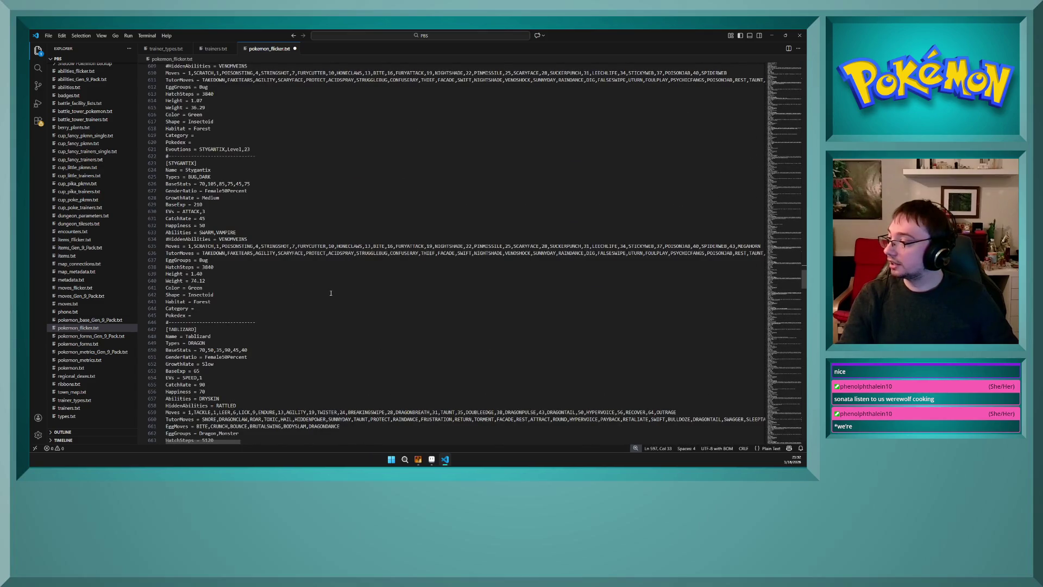
pyautogui.scroll(2, 330, 294)
pyautogui.moveTo(211, 208); pyautogui.dragTo(188, 207)
pyautogui.click(231, 214)
pyautogui.scroll(4, 289, 252)
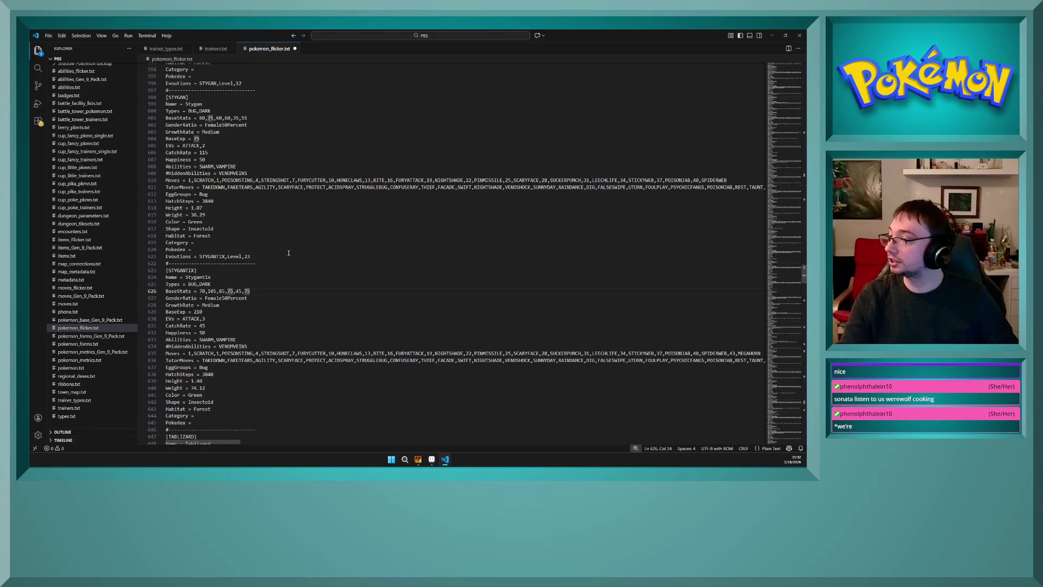
pyautogui.scroll(-10, 291, 255)
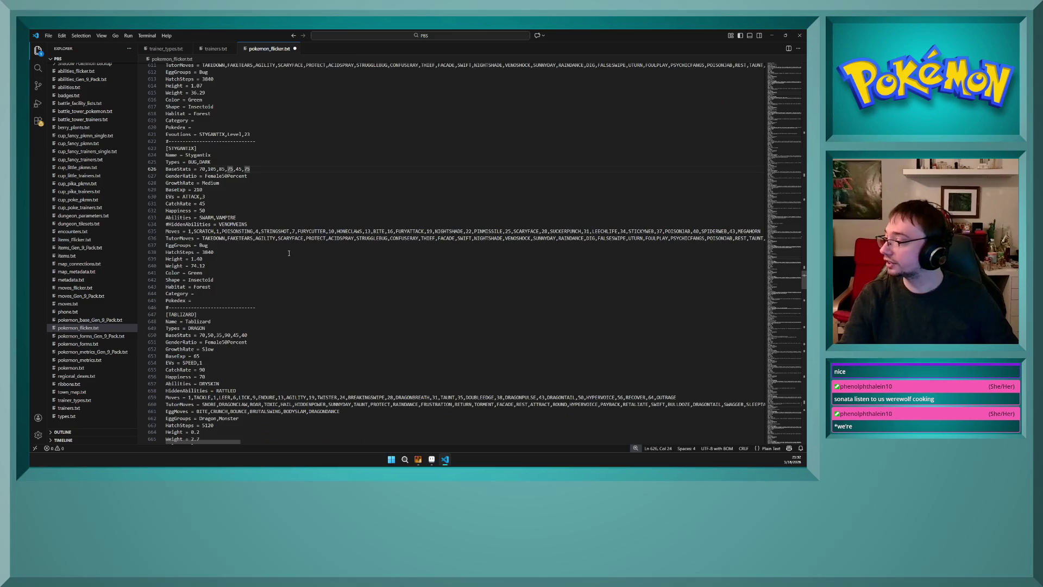
pyautogui.scroll(10, 292, 258)
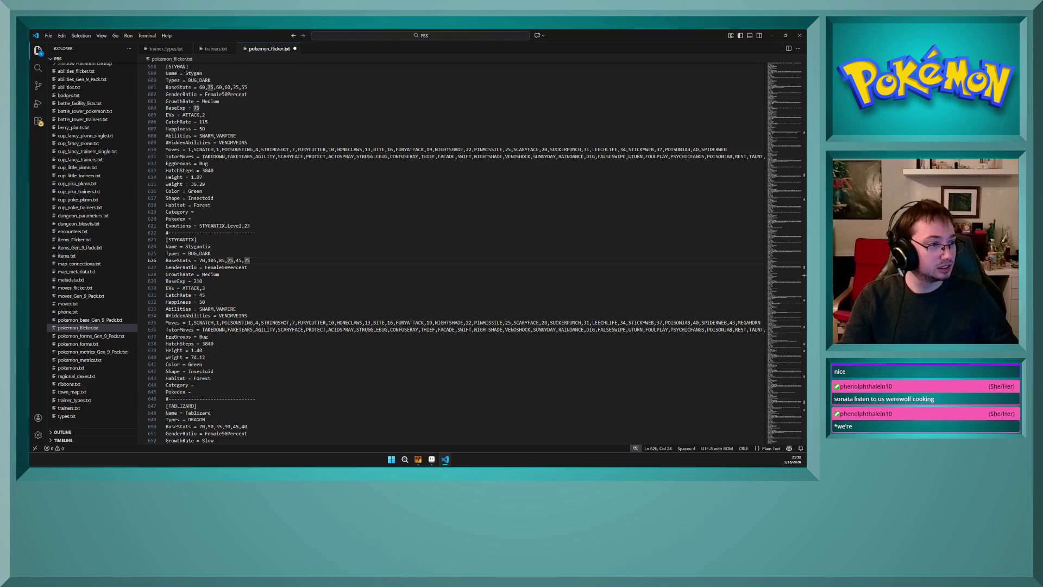
pyautogui.scroll(-1, 194, 312)
pyautogui.scroll(1, 194, 312)
pyautogui.scroll(-10, 194, 312)
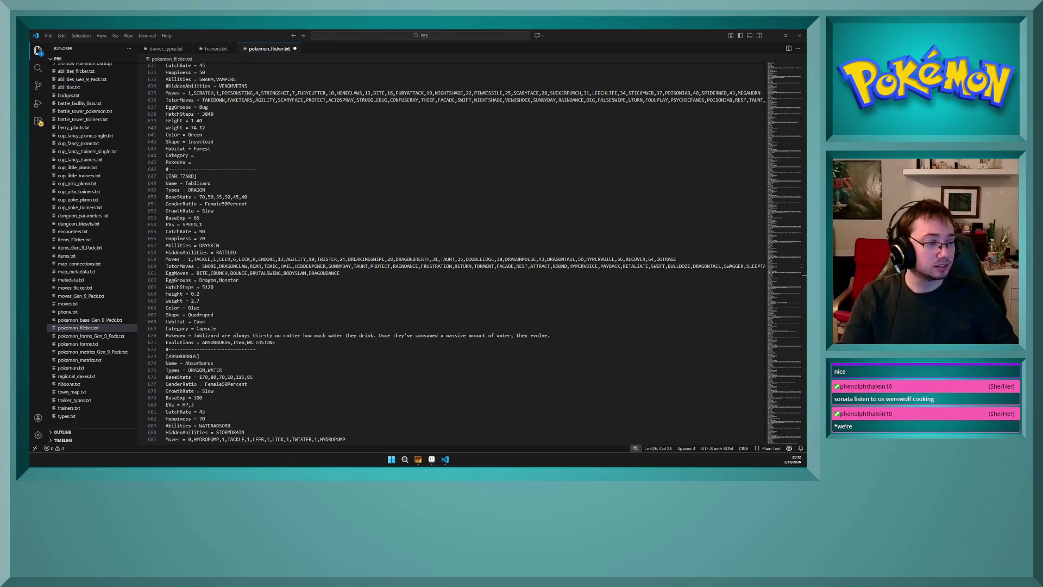
pyautogui.scroll(-10, 207, 303)
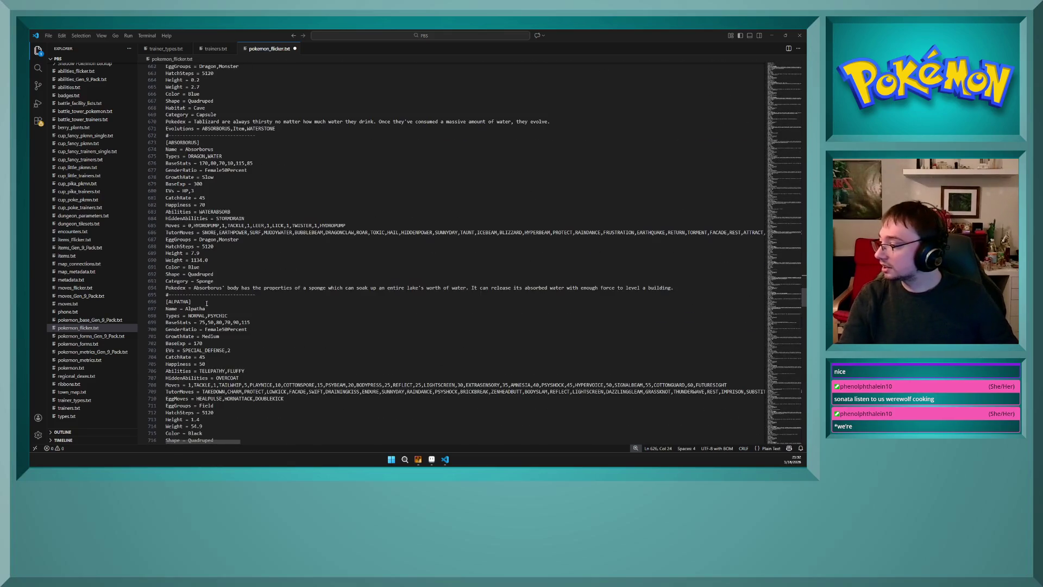
pyautogui.click(209, 302)
pyautogui.scroll(-12, 217, 307)
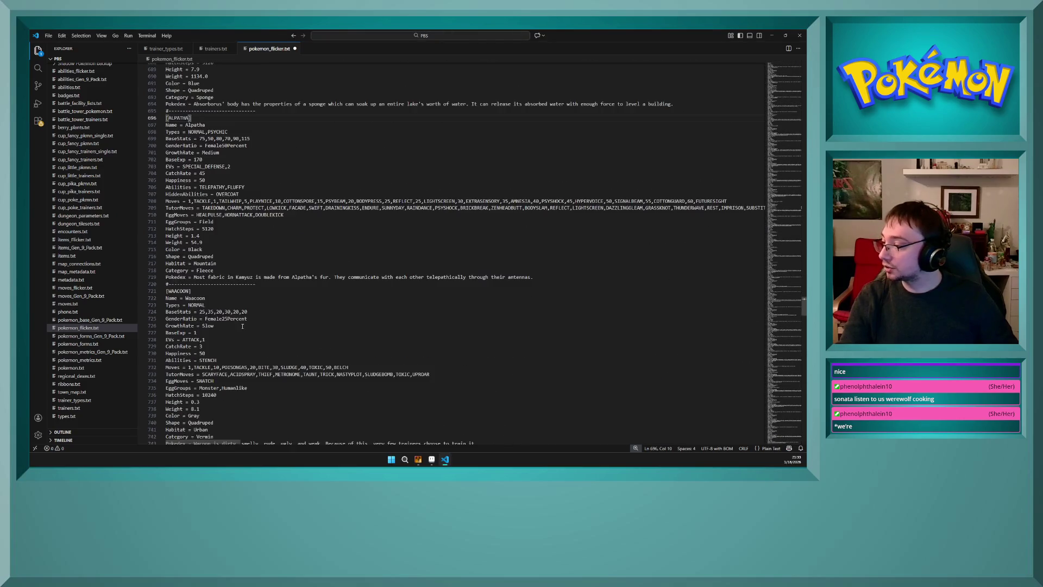
pyautogui.scroll(-4, 227, 310)
pyautogui.click(209, 288)
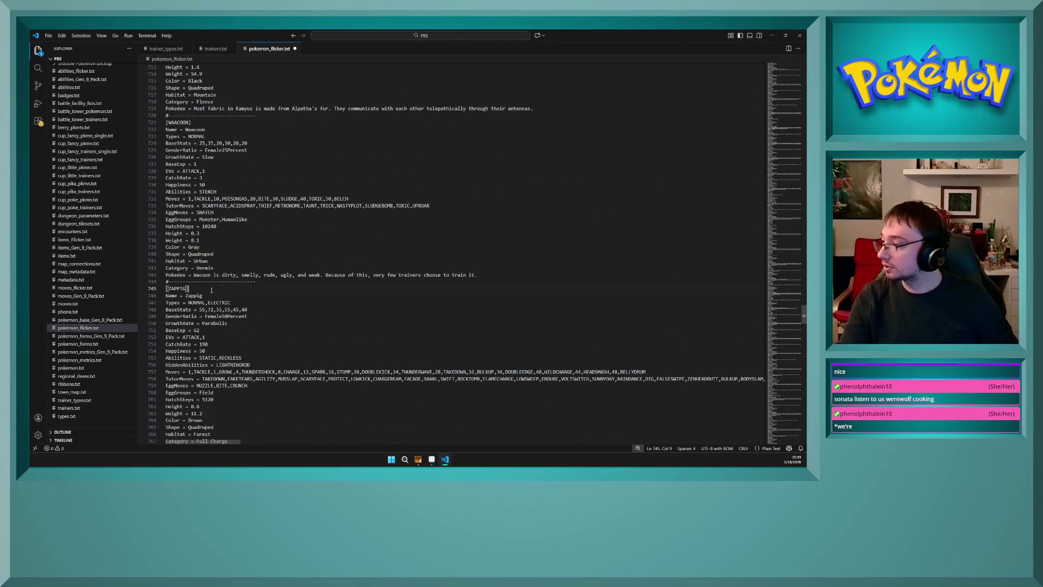
pyautogui.scroll(2, 214, 291)
pyautogui.click(250, 300)
pyautogui.scroll(5, 250, 302)
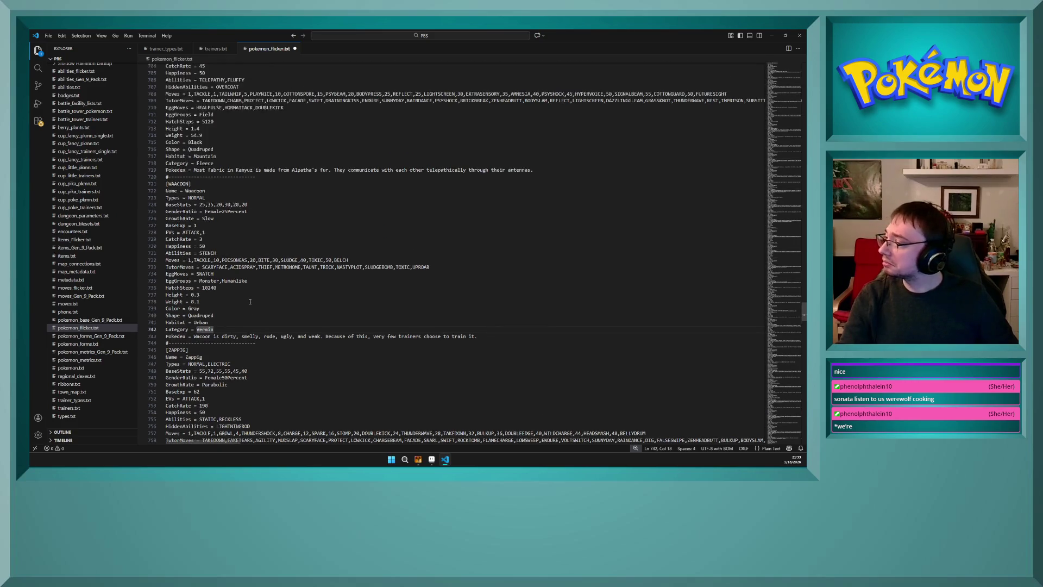
pyautogui.scroll(-12, 250, 303)
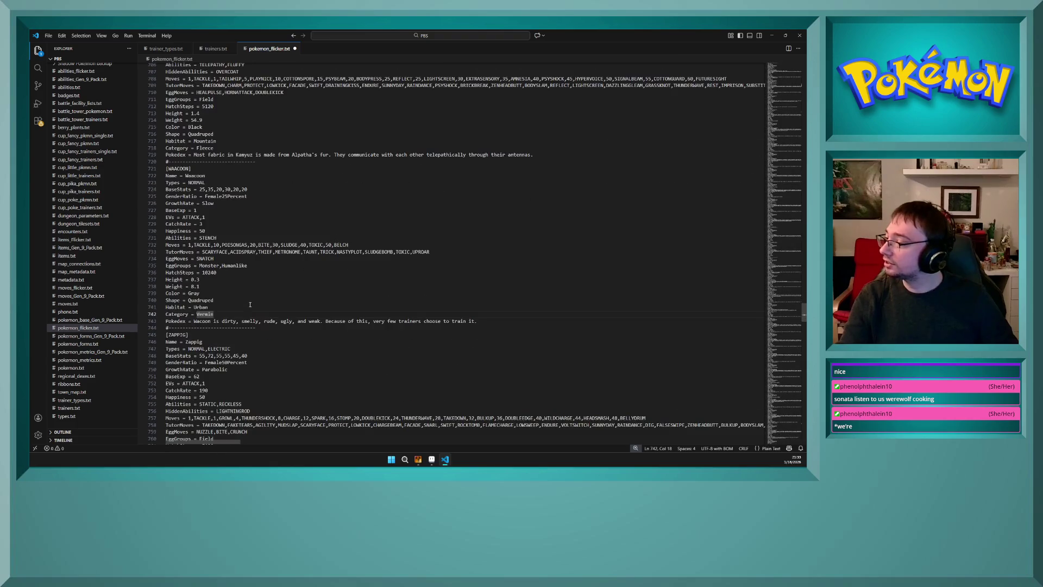
pyautogui.scroll(-1, 249, 308)
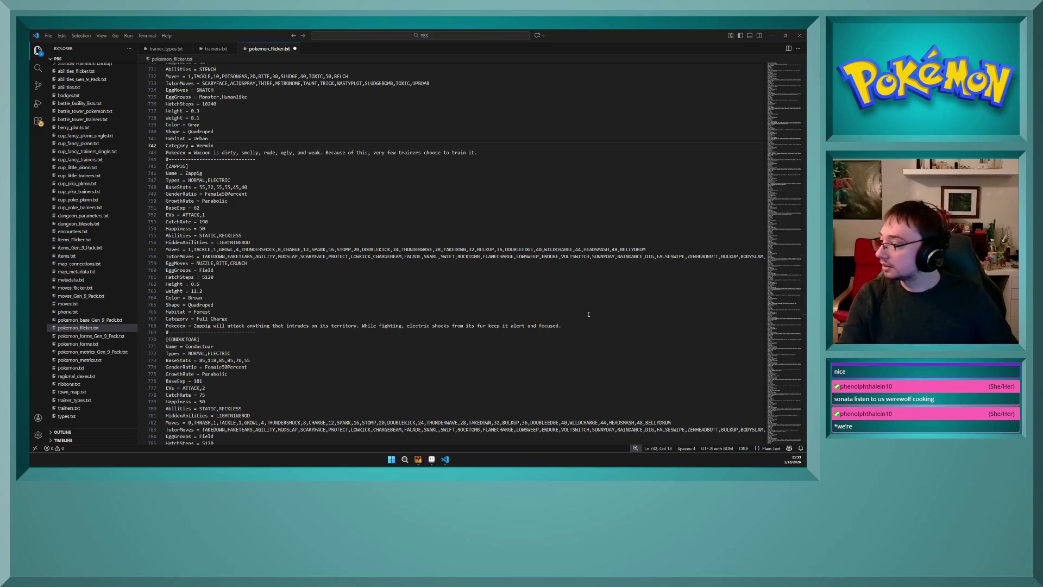
pyautogui.scroll(-10, 225, 309)
pyautogui.click(232, 302)
pyautogui.scroll(-15, 234, 304)
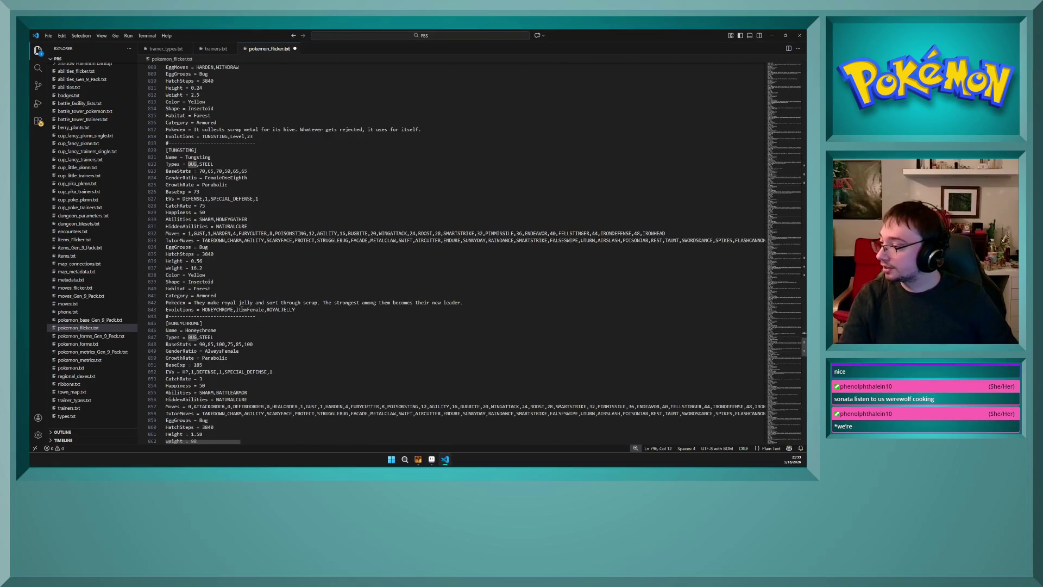
pyautogui.scroll(-17, 242, 307)
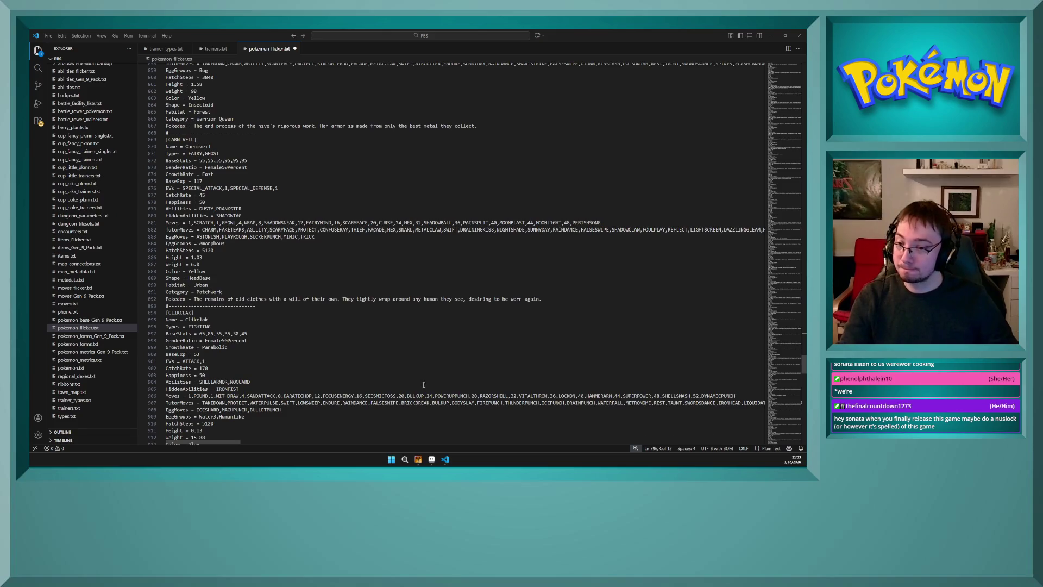
pyautogui.doubleClick(250, 320)
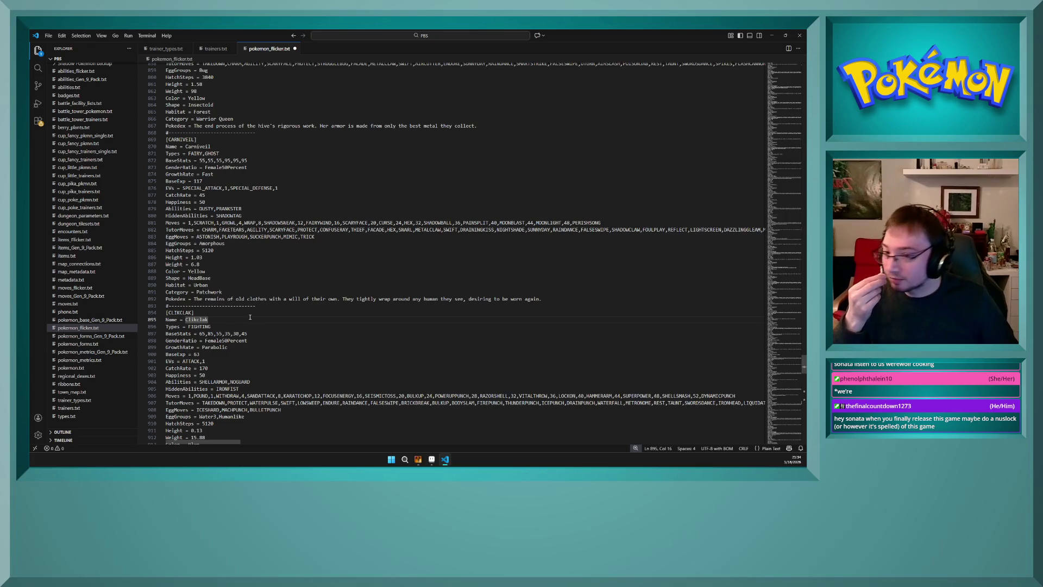
pyautogui.click(246, 311)
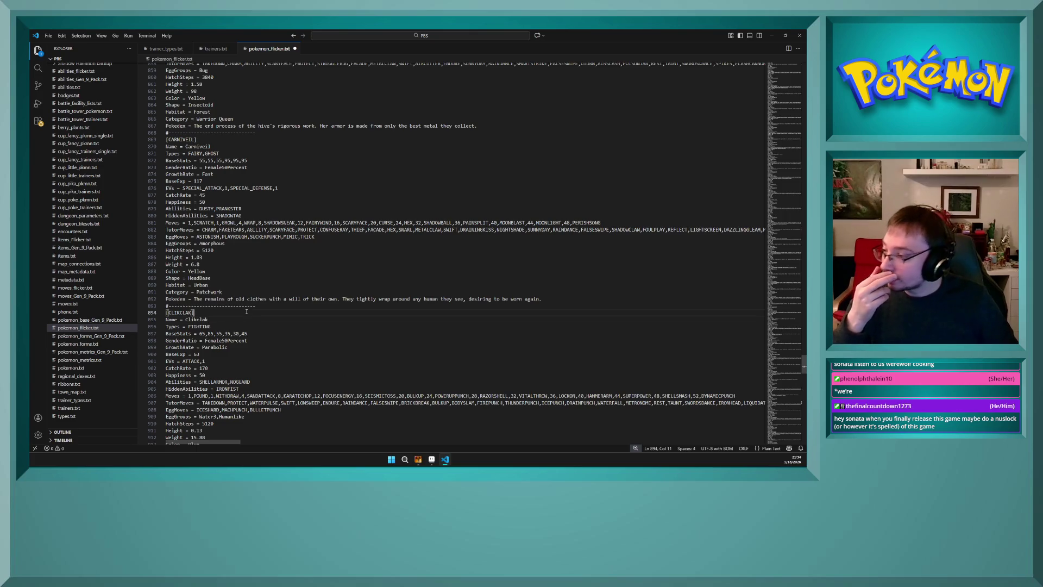
pyautogui.click(262, 305)
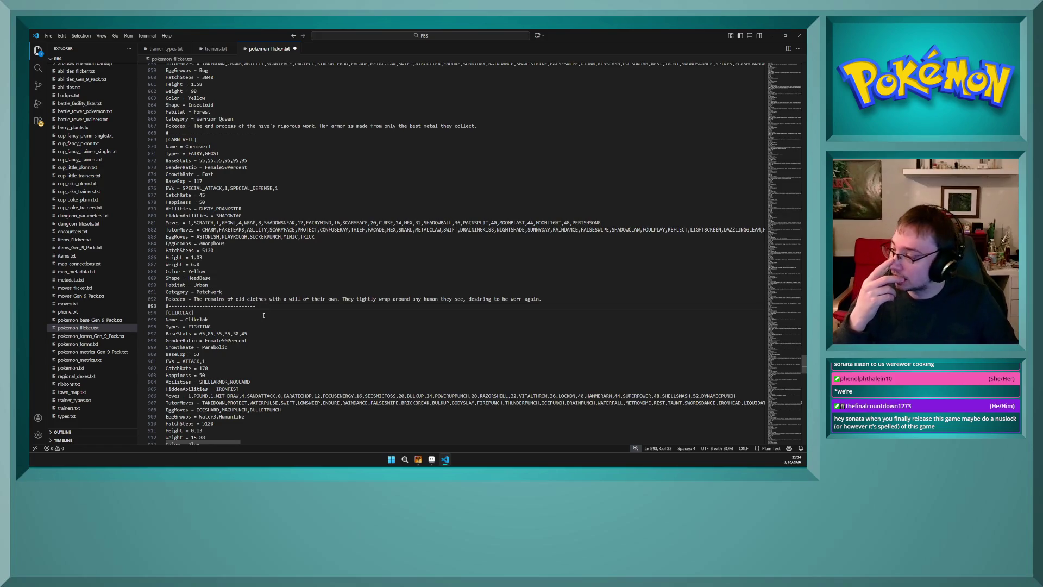
pyautogui.scroll(-4, 263, 315)
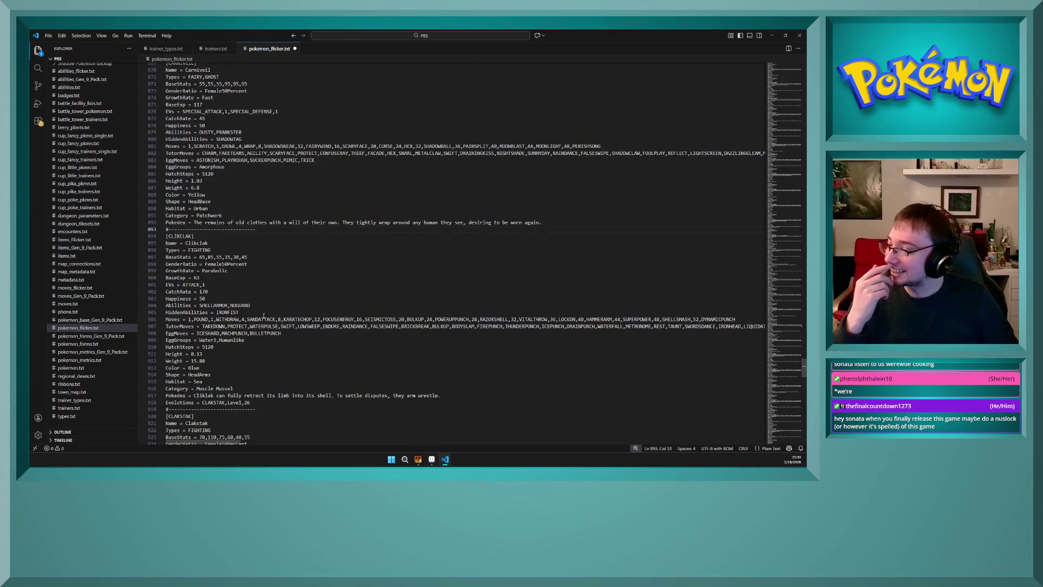
pyautogui.scroll(-1, 263, 315)
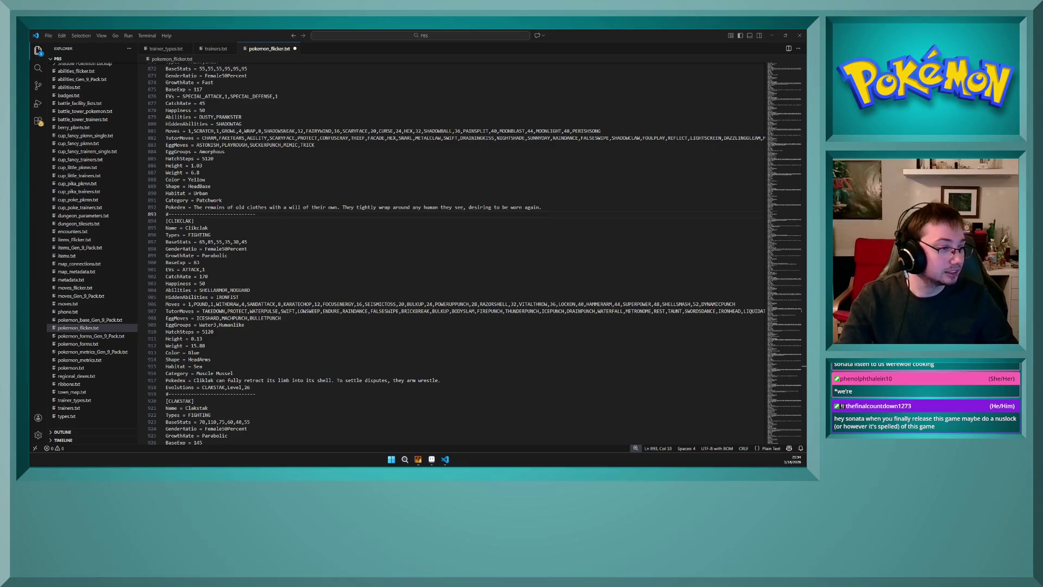
pyautogui.scroll(-15, 389, 357)
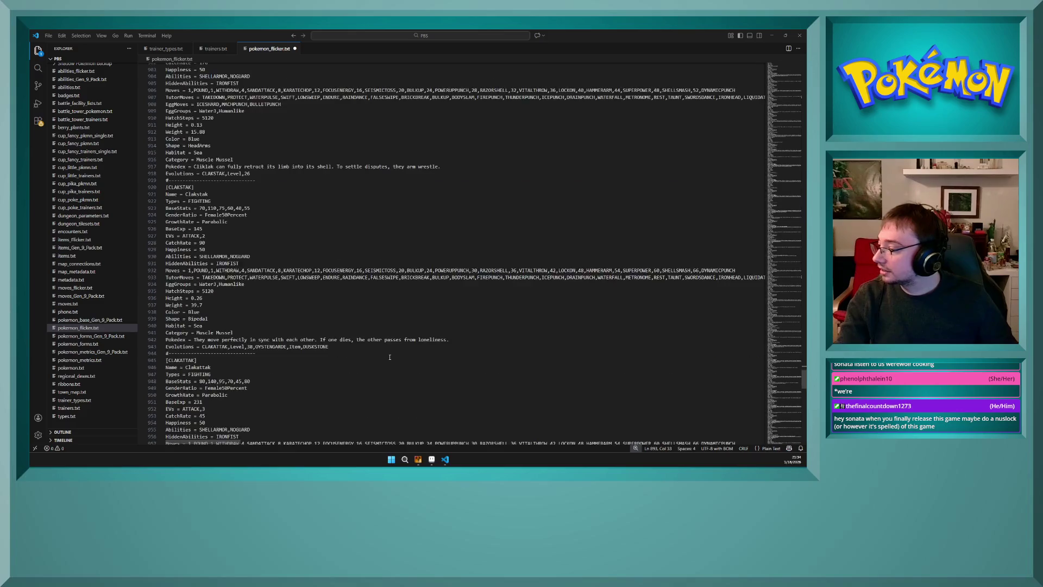
pyautogui.scroll(-20, 389, 356)
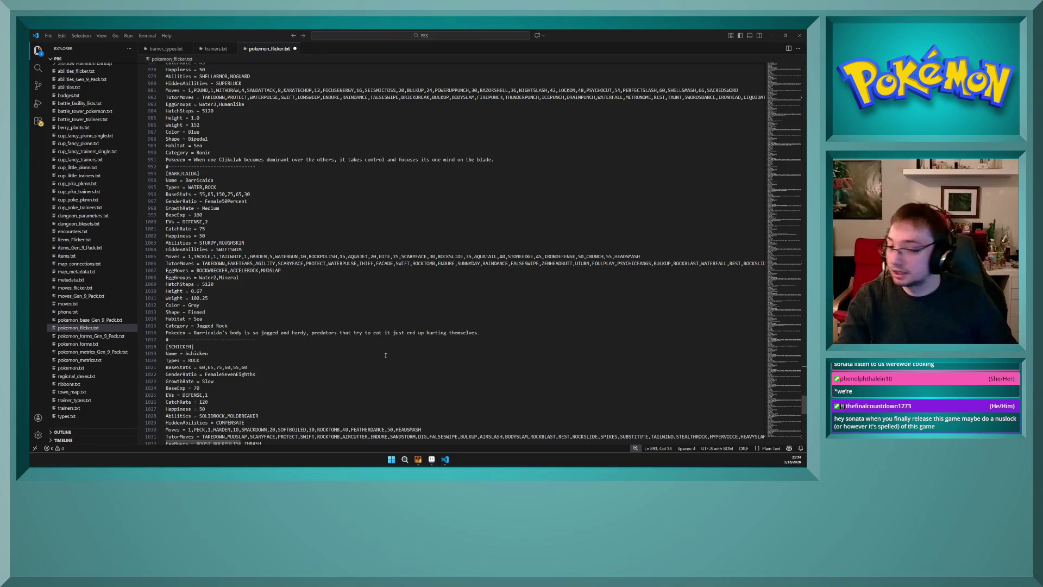
pyautogui.scroll(-8, 384, 356)
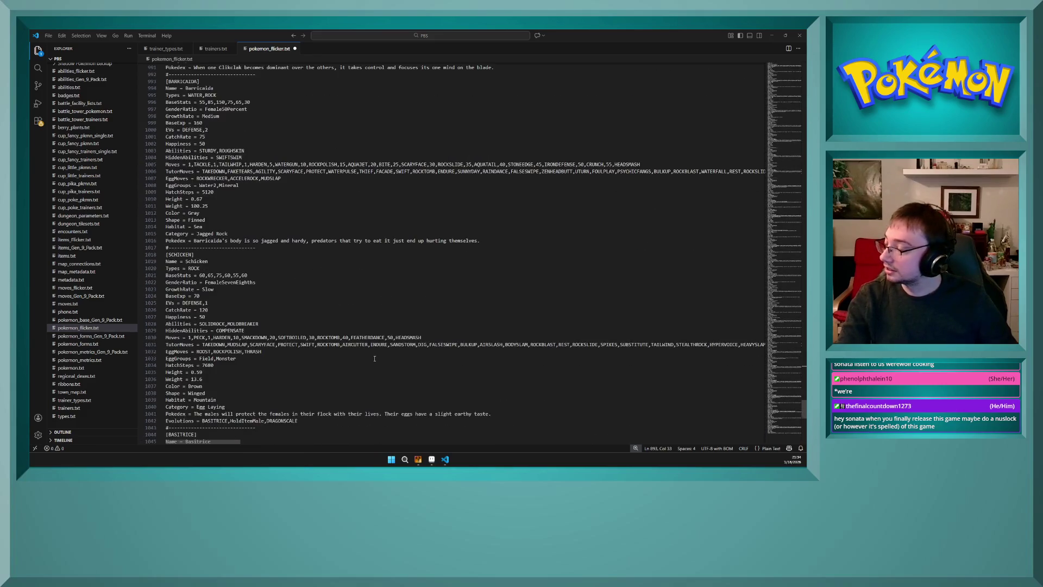
pyautogui.click(406, 312)
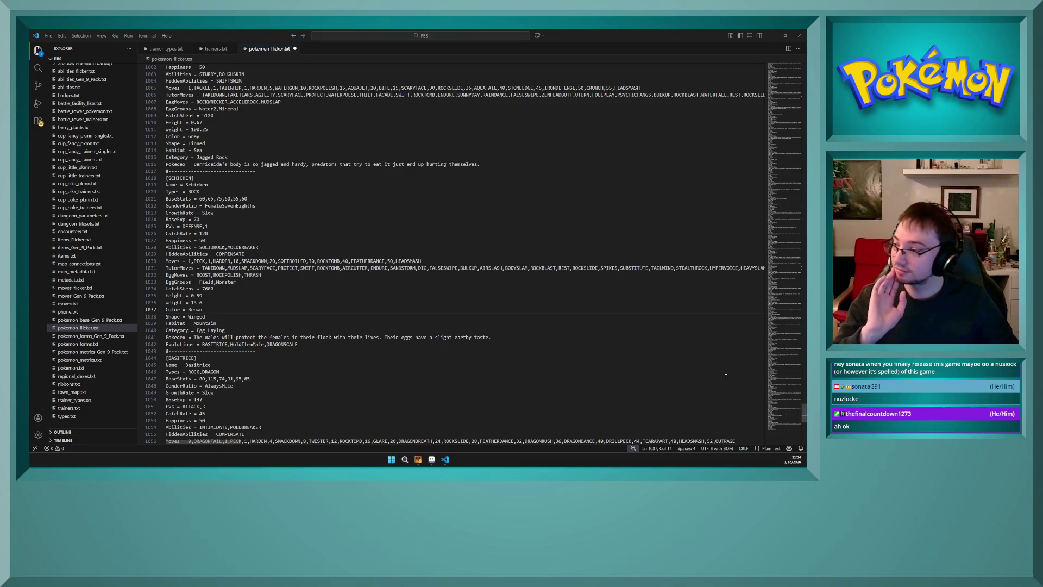
pyautogui.click(350, 332)
pyautogui.click(340, 352)
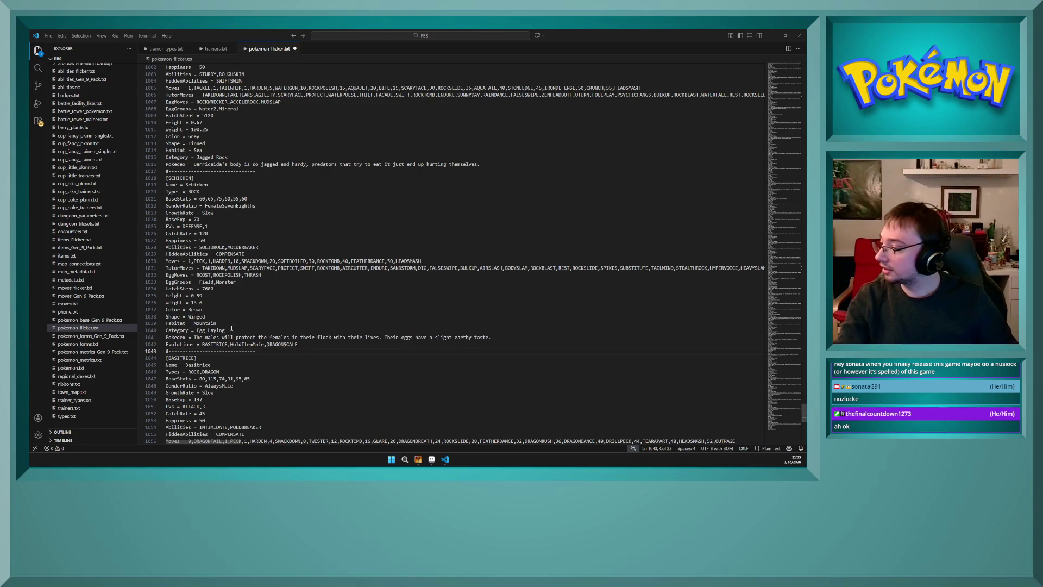
pyautogui.scroll(-10, 231, 328)
pyautogui.scroll(7, 231, 328)
pyautogui.scroll(-2, 231, 328)
pyautogui.moveTo(333, 351); pyautogui.dragTo(333, 347)
pyautogui.scroll(20, 407, 326)
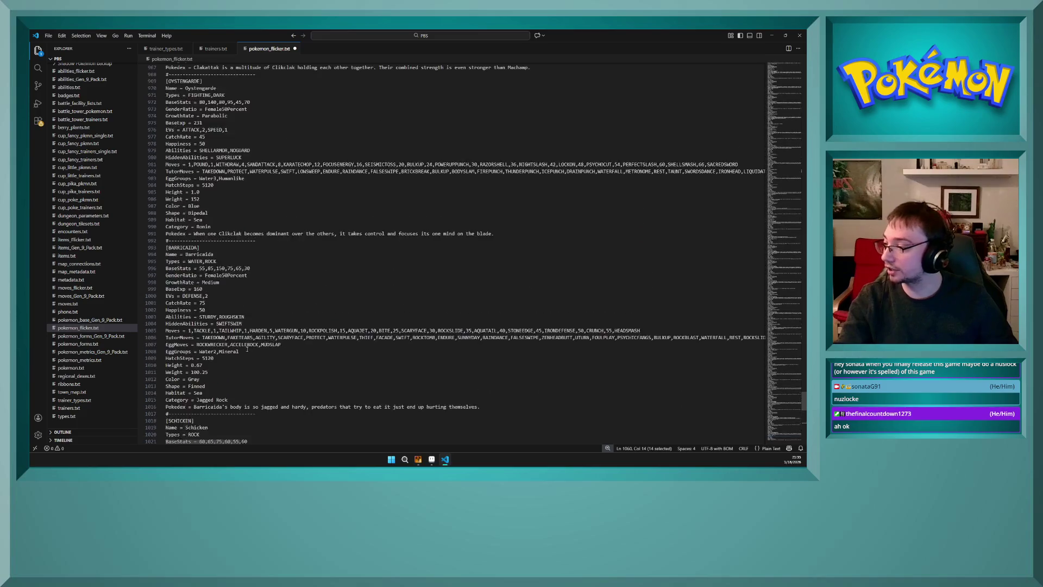
pyautogui.scroll(3, 480, 310)
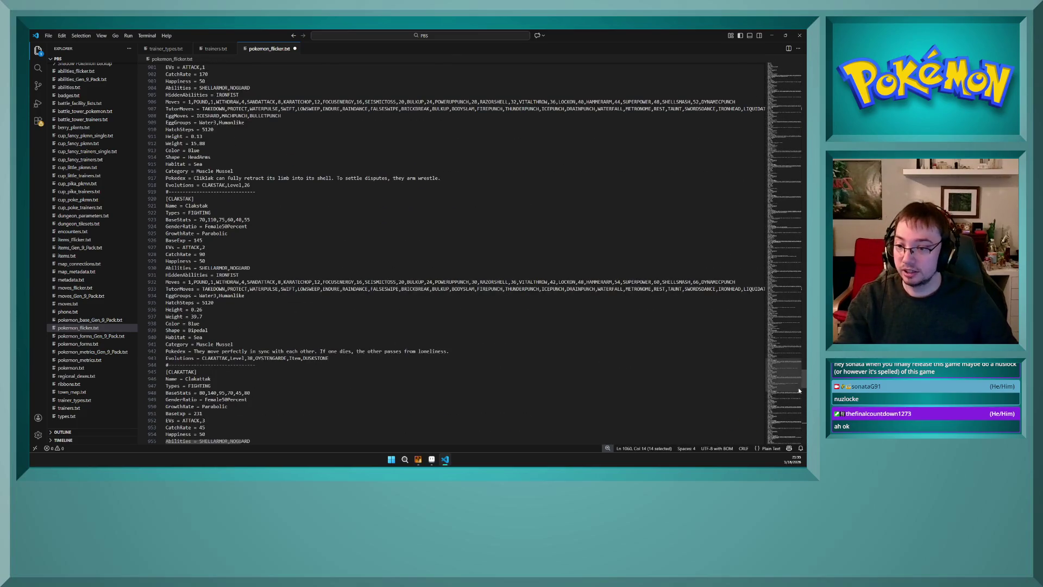
pyautogui.moveTo(792, 375); pyautogui.dragTo(764, 81)
pyautogui.click(314, 231)
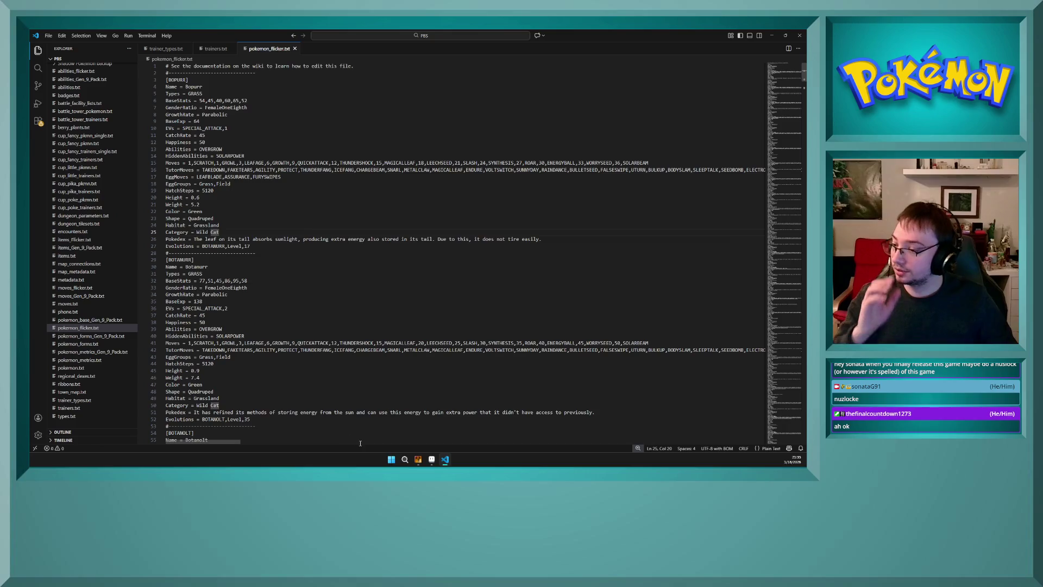
pyautogui.moveTo(417, 459)
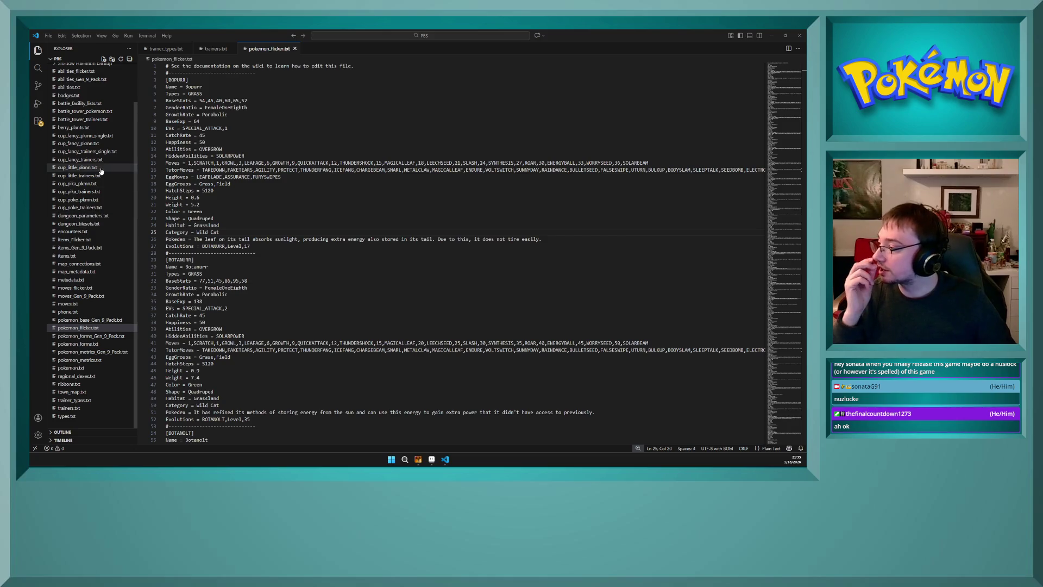
pyautogui.click(96, 232)
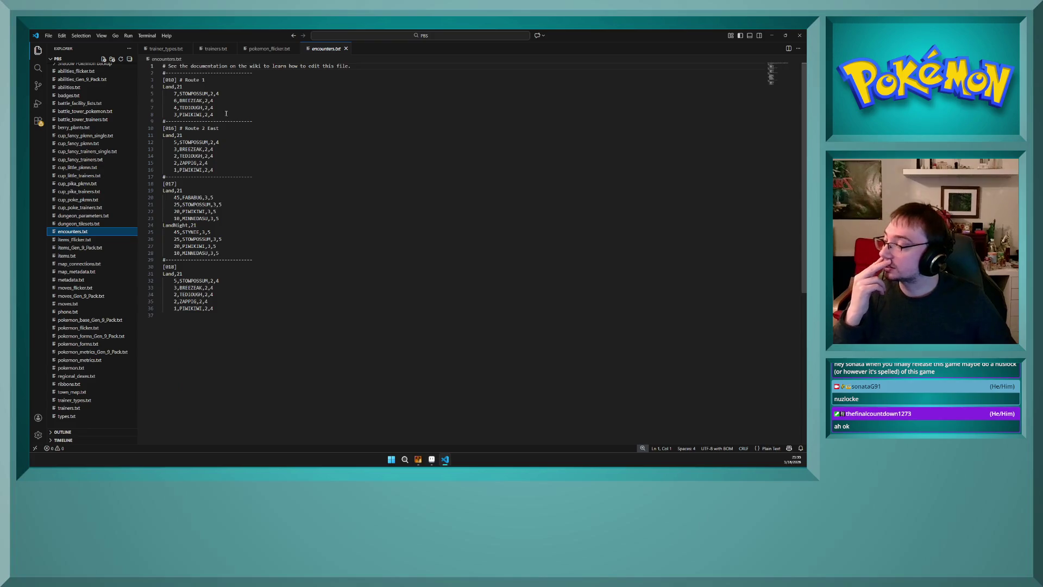
pyautogui.click(222, 88)
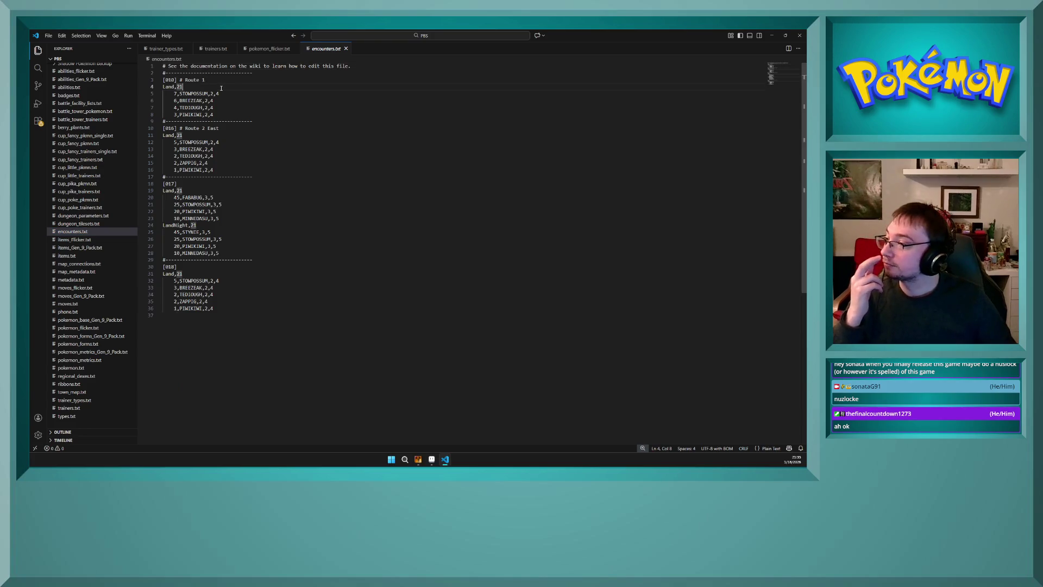
pyautogui.click(222, 79)
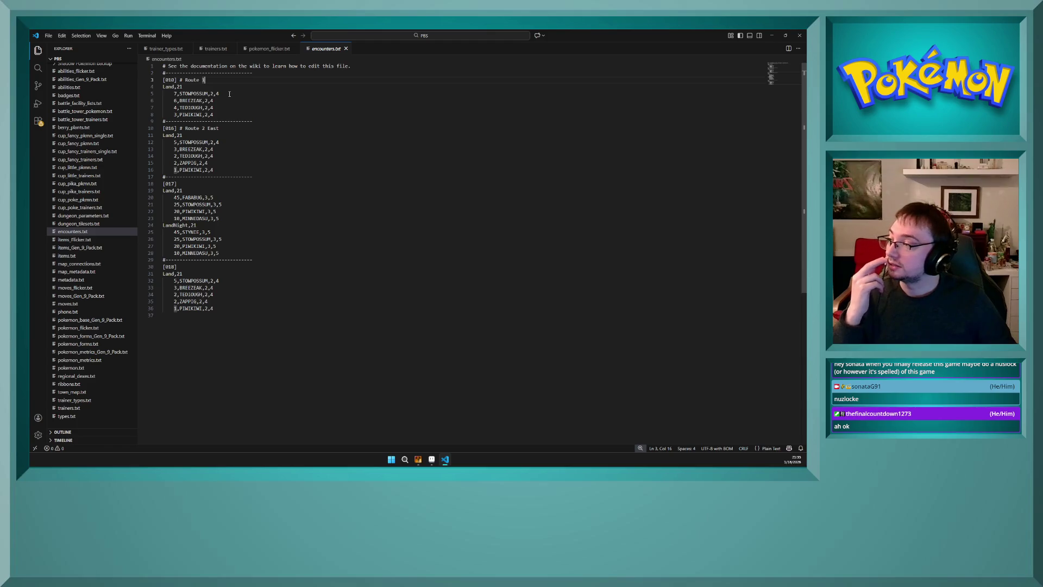
pyautogui.click(214, 88)
pyautogui.click(225, 94)
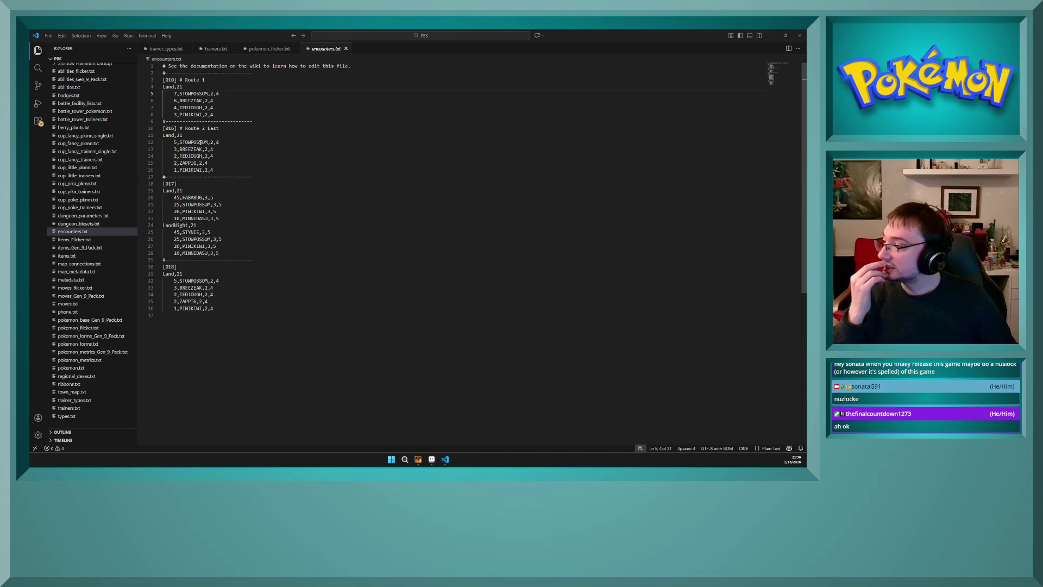
pyautogui.click(195, 134)
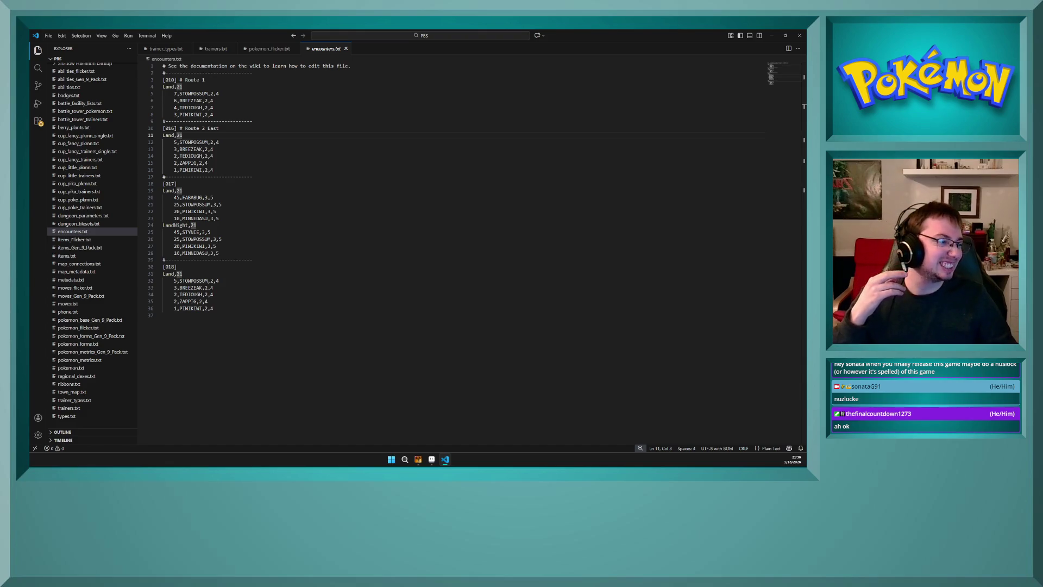
# - Change the maximum level from 4 to 5 for STOWPOSSUM, BREEZEAK, TEDIOUGH, ZAPPIG and PIWIKIWI
pyautogui.click(233, 142)
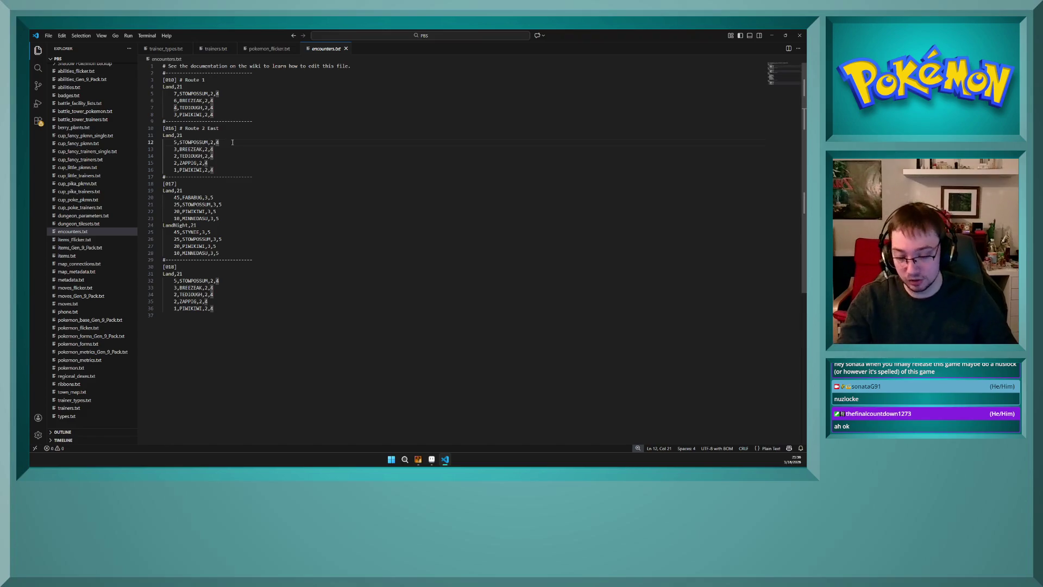
pyautogui.press('BackSpace')
pyautogui.write('5')
pyautogui.press('Down')
pyautogui.press('BackSpace')
pyautogui.write('5')
pyautogui.press('Down')
pyautogui.press('BackSpace')
pyautogui.write('5')
pyautogui.press('Down')
pyautogui.press('BackSpace')
pyautogui.write('5')
pyautogui.press('Down')
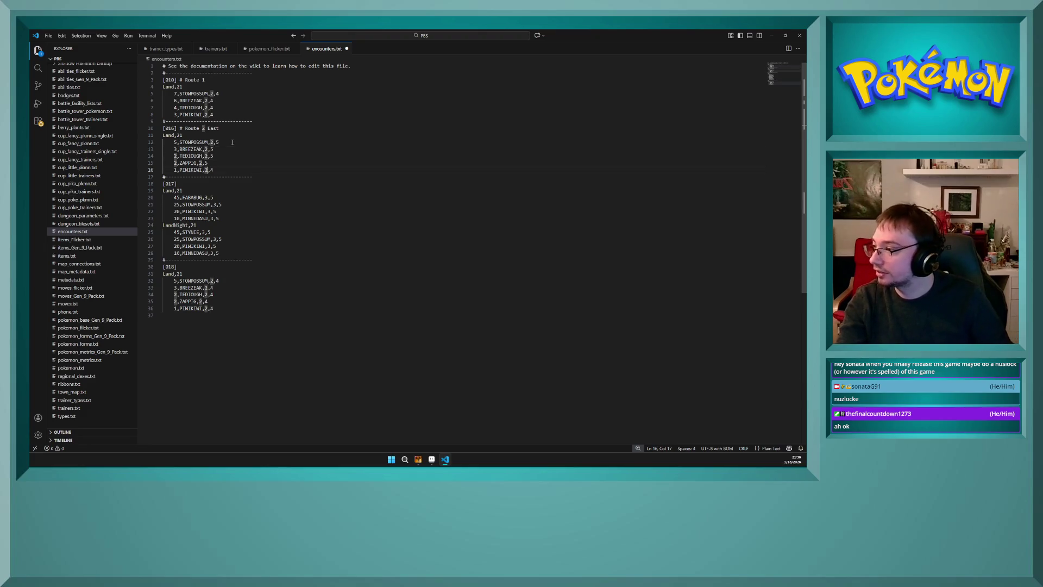
pyautogui.press('Delete')
pyautogui.write('5')
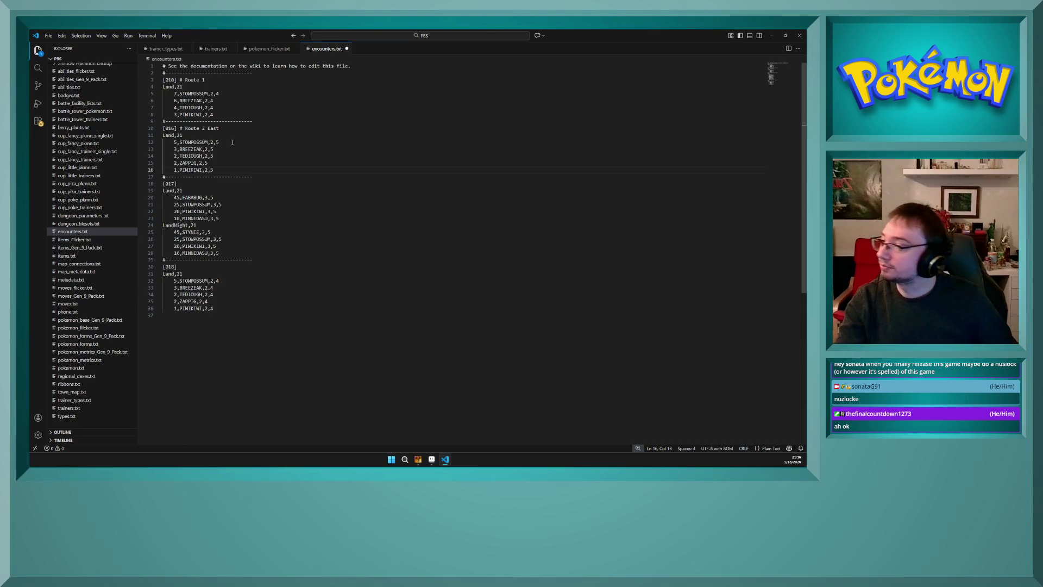
pyautogui.press('Up')
pyautogui.press('Up')
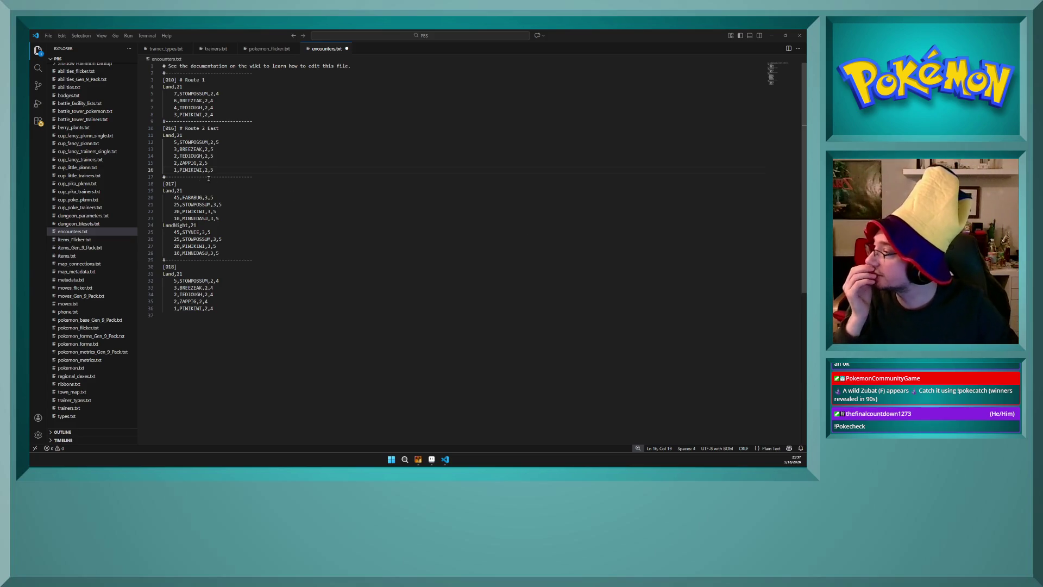
# - Change PIWIKIWI's encounter chance from 1 to 4
pyautogui.click(177, 171)
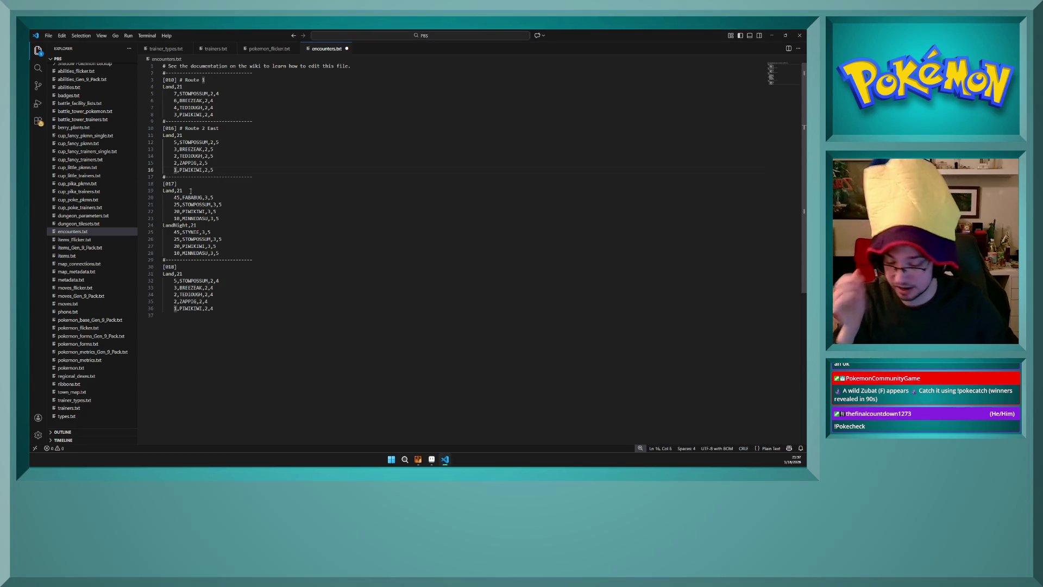
pyautogui.write('4')
pyautogui.click(229, 169)
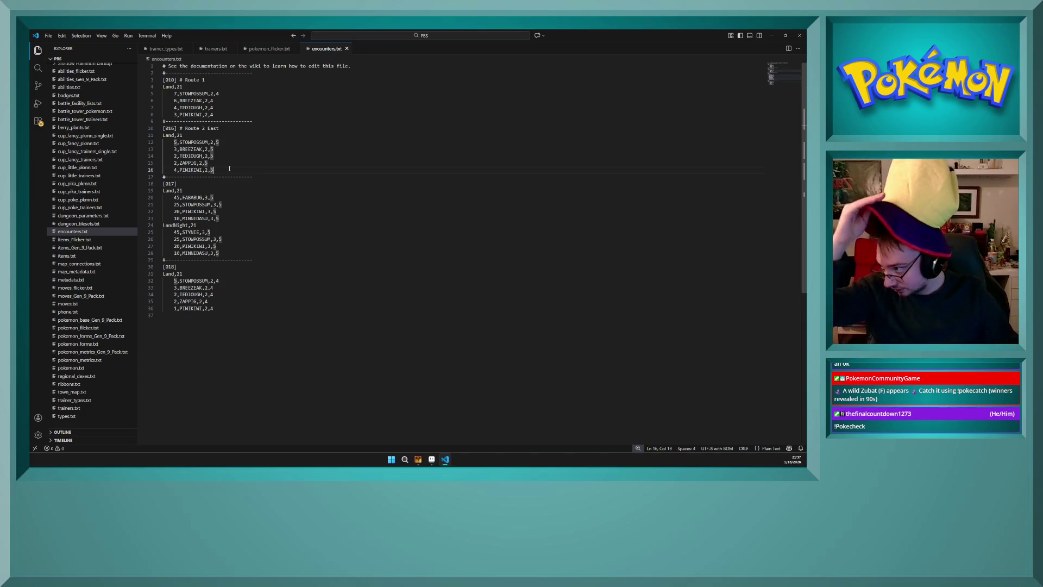
pyautogui.click(205, 183)
pyautogui.moveTo(417, 459)
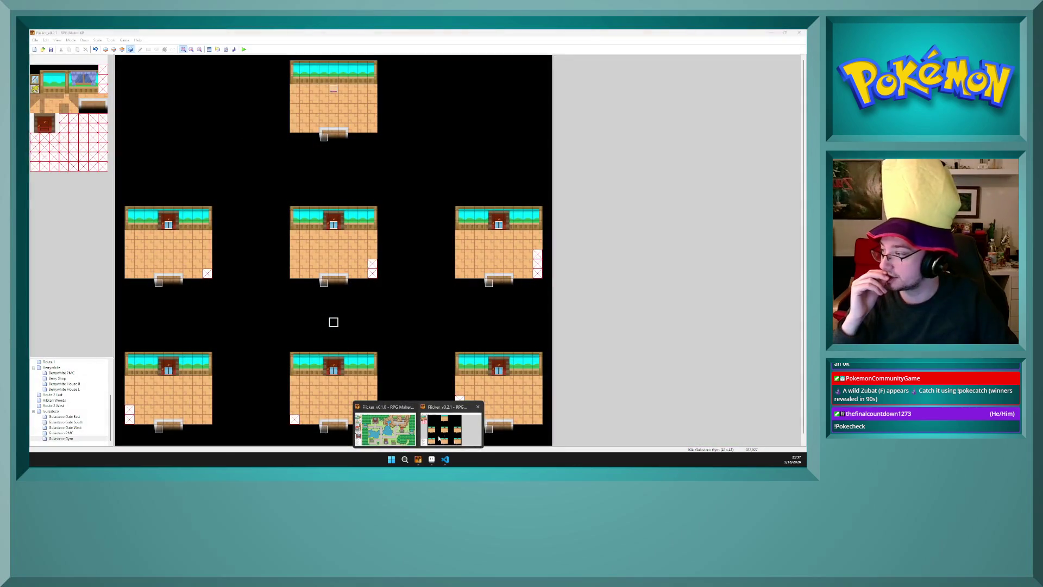
# - In RPG Maker XP, open Gulasteco Gate East then Rikkan Woods, and return to encounters.txt
pyautogui.click(439, 438)
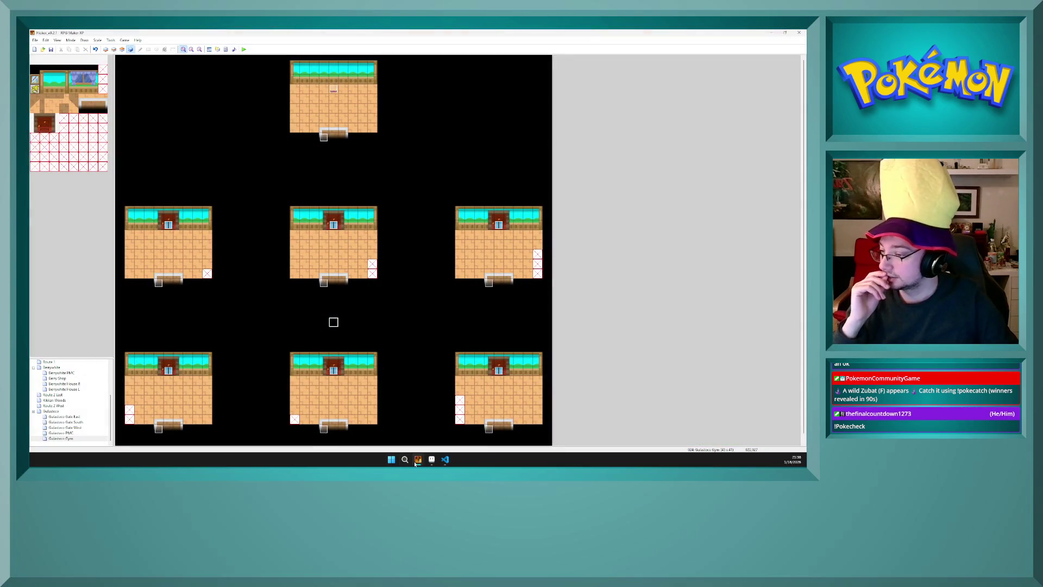
pyautogui.moveTo(417, 460)
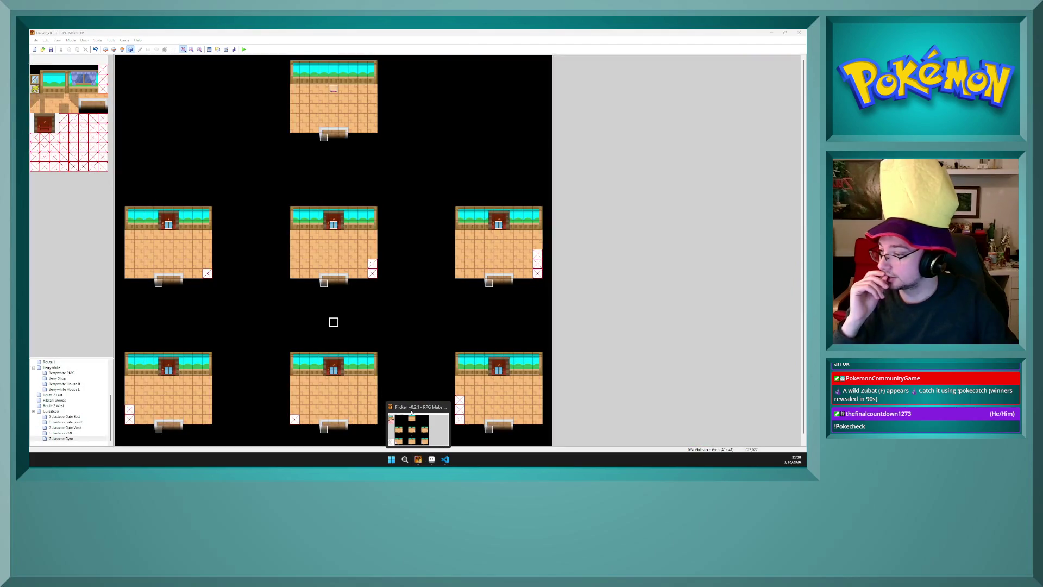
pyautogui.click(411, 414)
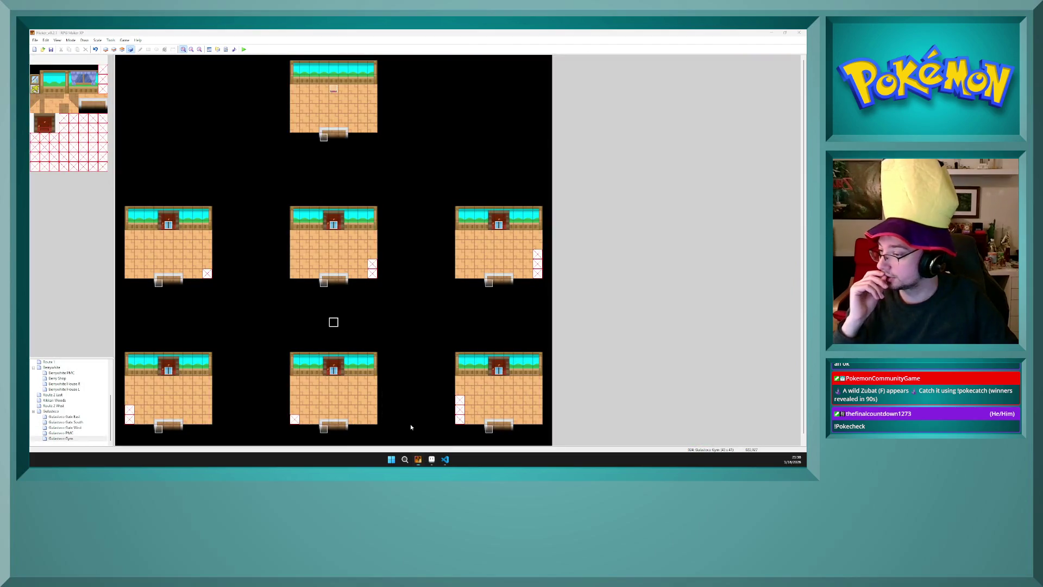
pyautogui.click(75, 417)
pyautogui.click(64, 405)
pyautogui.press('Up')
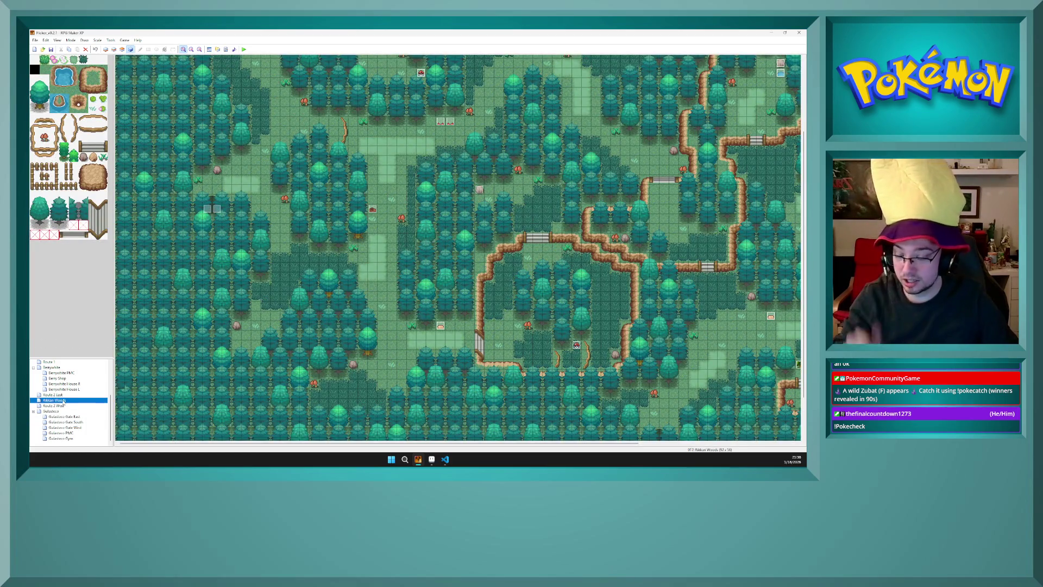
pyautogui.click(431, 460)
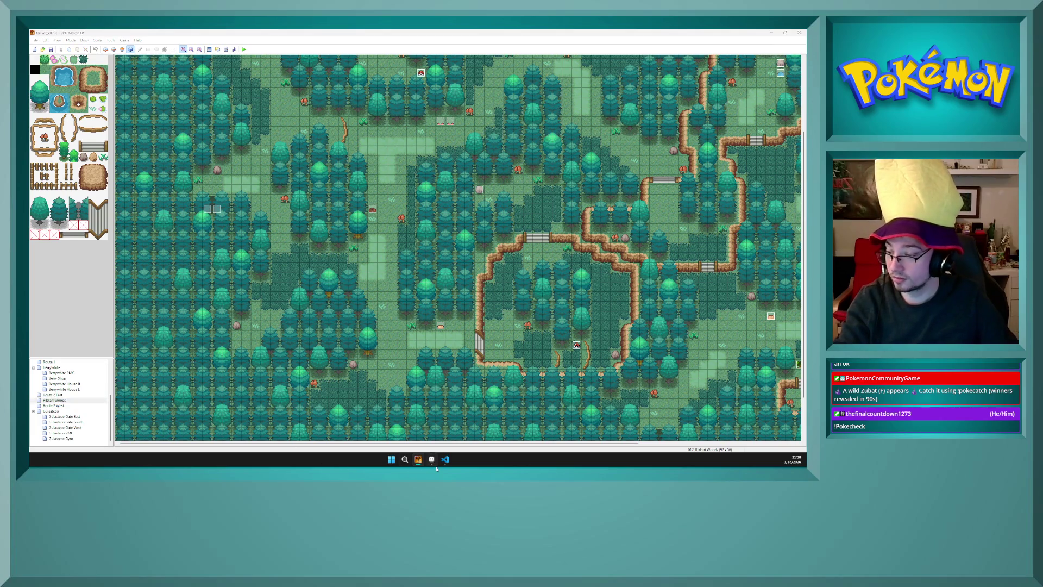
pyautogui.click(445, 461)
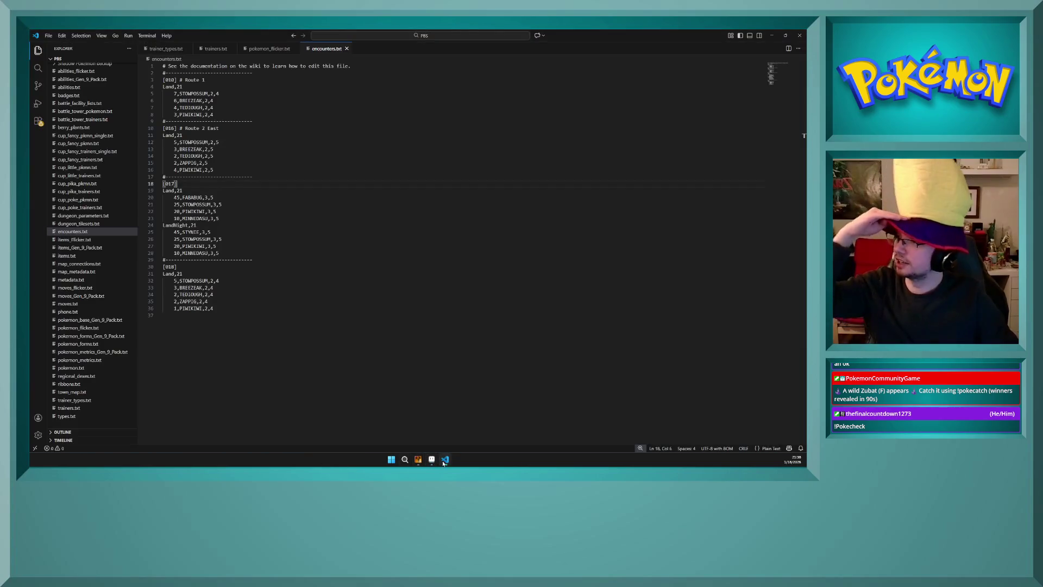
# - Raise the maximum level from 5 to 6 for map 017's day FABABUG, STOWPOSSUM, PIWIKIWI and MINNEDASU
pyautogui.moveTo(419, 457)
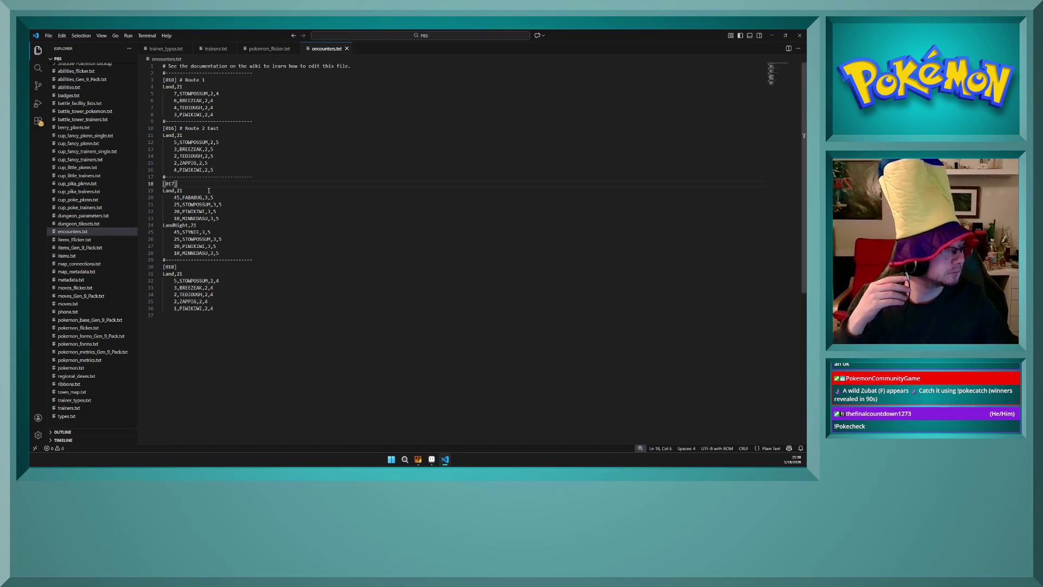
pyautogui.click(217, 197)
pyautogui.press('BackSpace')
pyautogui.write('6')
pyautogui.click(226, 204)
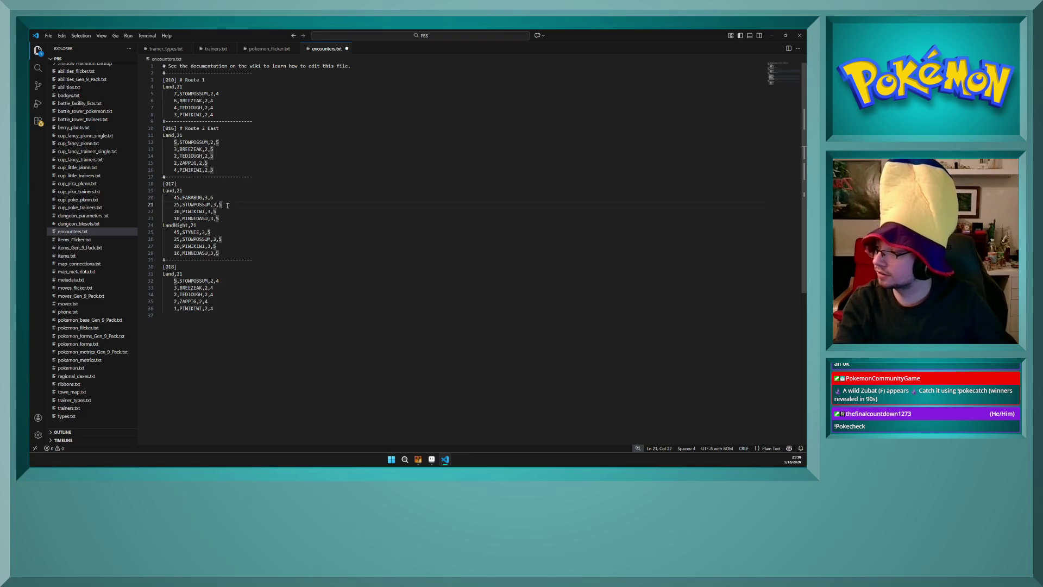
pyautogui.press('BackSpace')
pyautogui.write('6')
pyautogui.click(226, 212)
pyautogui.press('BackSpace')
pyautogui.write('6')
pyautogui.click(224, 218)
pyautogui.press('BackSpace')
pyautogui.write('6')
# - Raise Route 2 East's minimum level from 2 to 3 for BREEZEAK, TEDIOUGH and PIWIKIWI
pyautogui.click(223, 155)
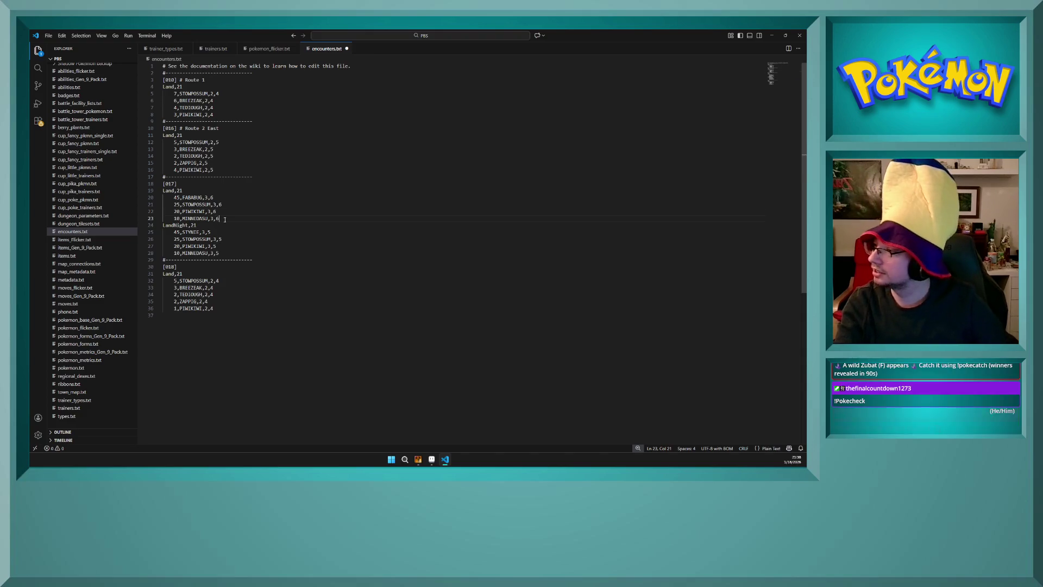
pyautogui.doubleClick(212, 142)
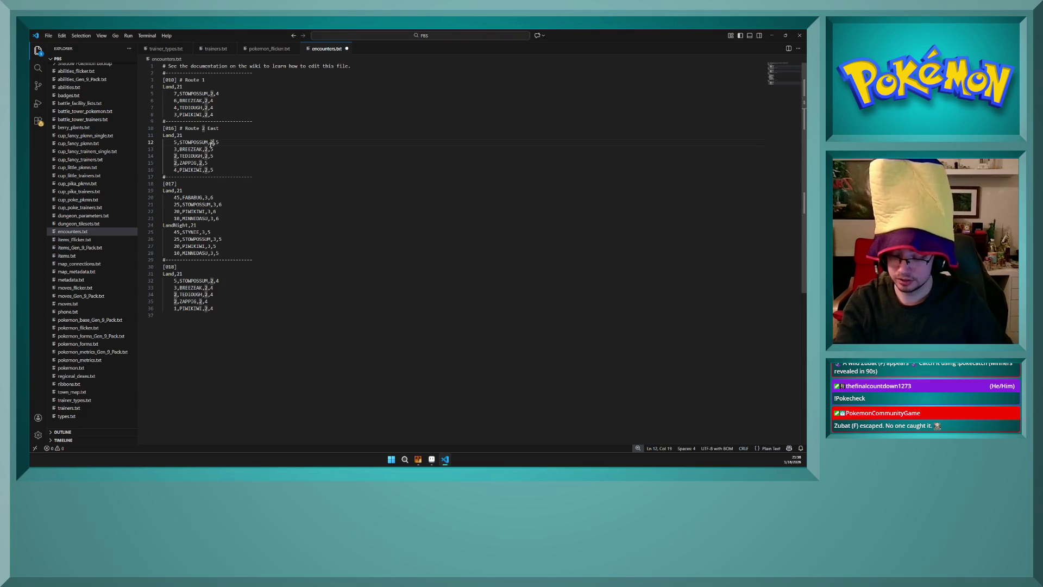
pyautogui.click(211, 144)
pyautogui.doubleClick(207, 149)
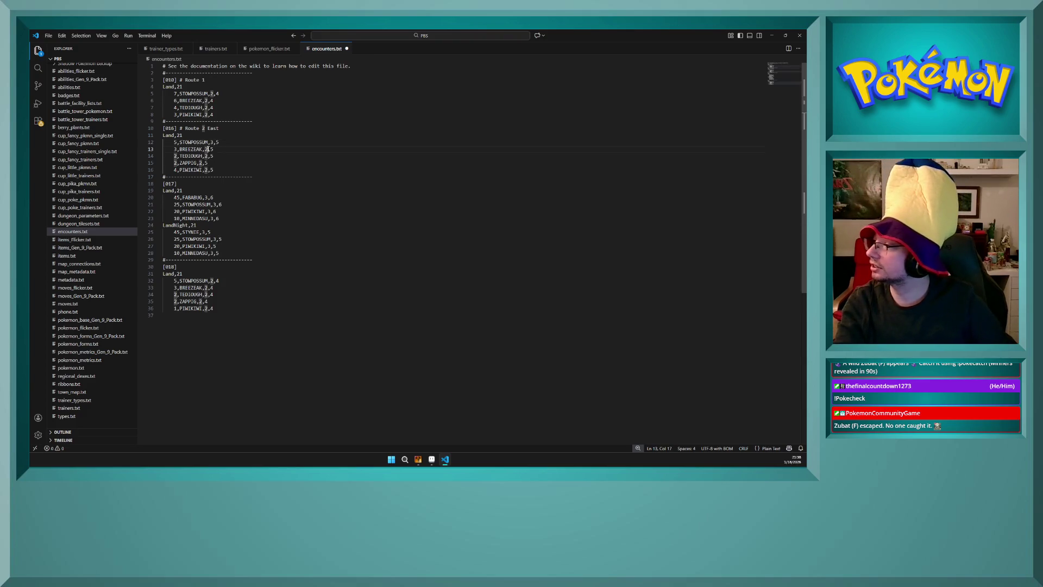
pyautogui.write('3')
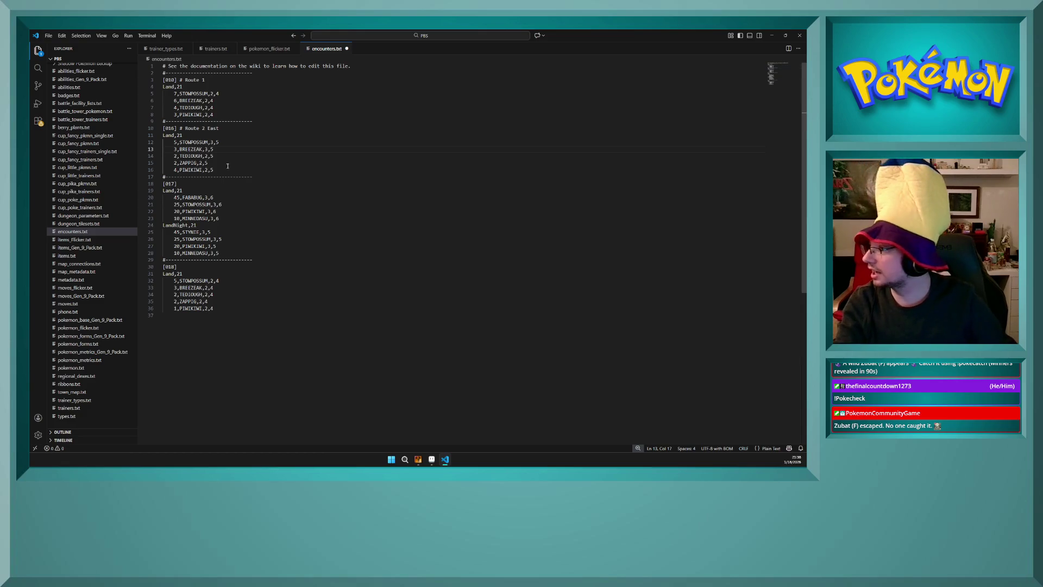
pyautogui.doubleClick(207, 155)
pyautogui.write('3')
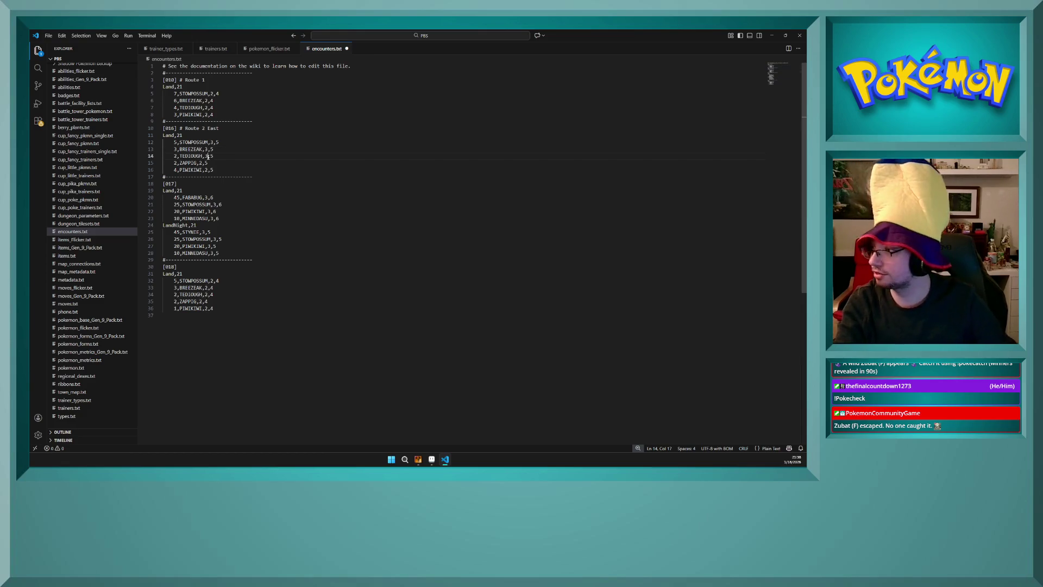
pyautogui.click(202, 163)
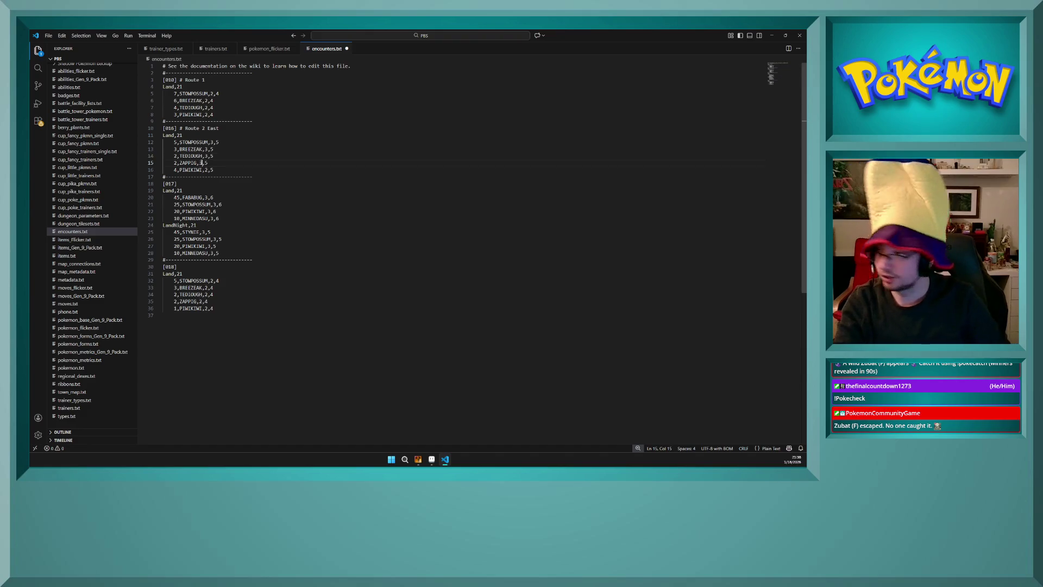
pyautogui.doubleClick(206, 169)
pyautogui.write('3')
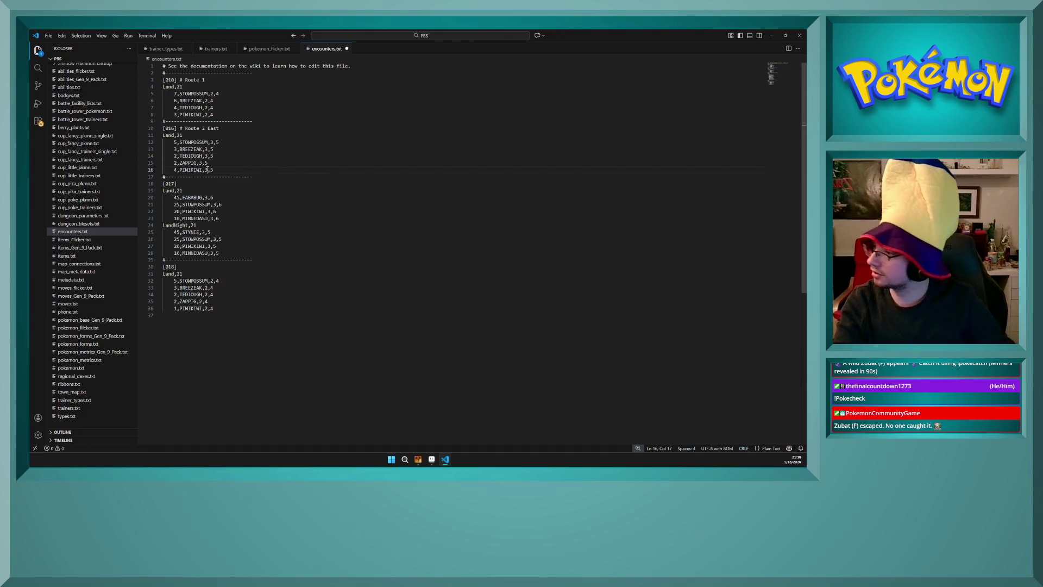
# - Raise the maximum level from 5 to 6 for map 017's night STYNIE, STOWPOSSUM, PIWIKIWI and MINNEDASU
pyautogui.click(222, 218)
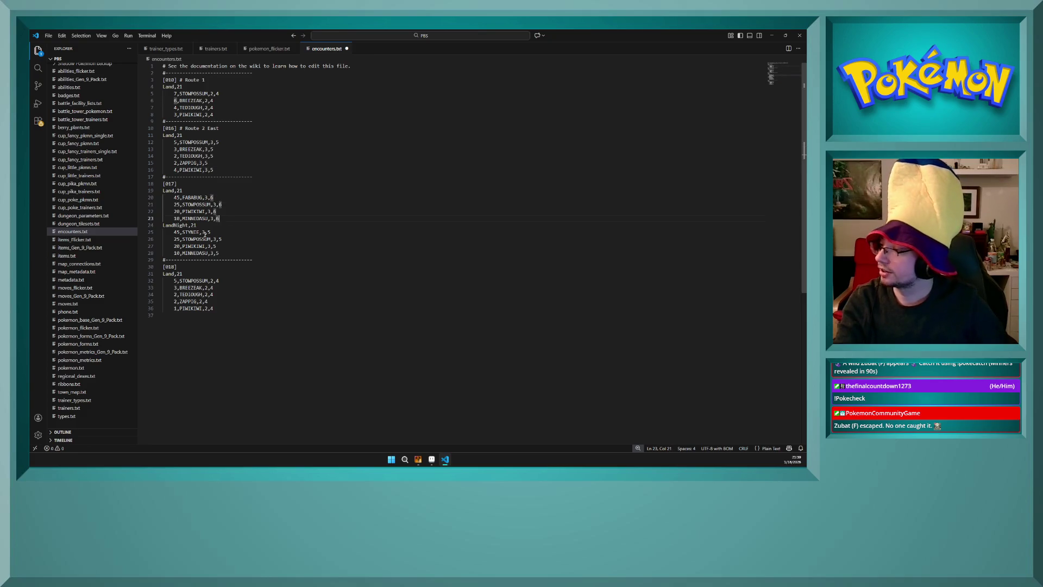
pyautogui.click(210, 232)
pyautogui.press('BackSpace')
pyautogui.write('6')
pyautogui.click(228, 237)
pyautogui.press('BackSpace')
pyautogui.write('6')
pyautogui.click(228, 245)
pyautogui.press('BackSpace')
pyautogui.write('6')
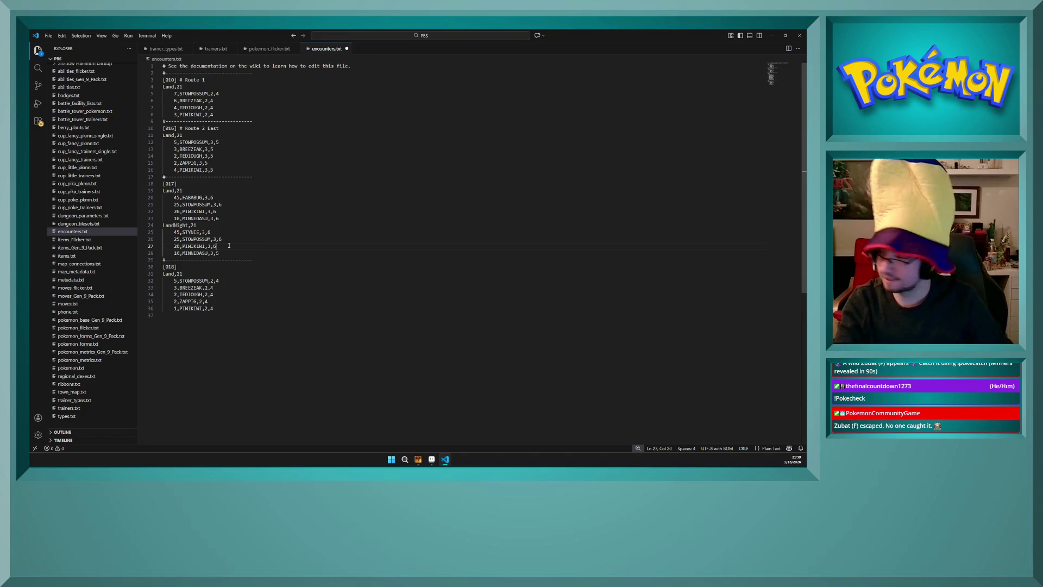
pyautogui.click(228, 252)
pyautogui.press('BackSpace')
pyautogui.write('6')
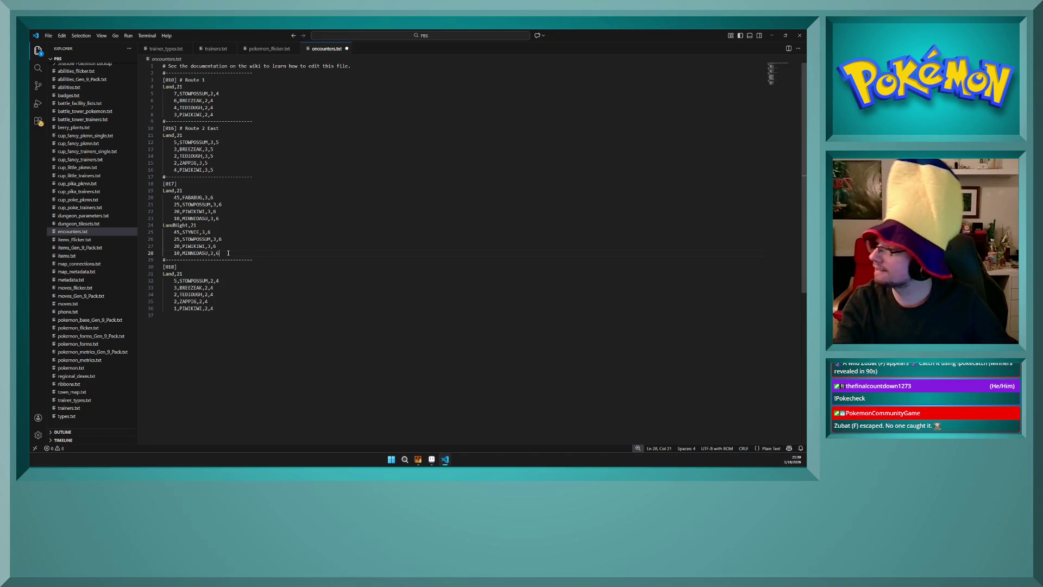
pyautogui.click(223, 212)
pyautogui.click(220, 189)
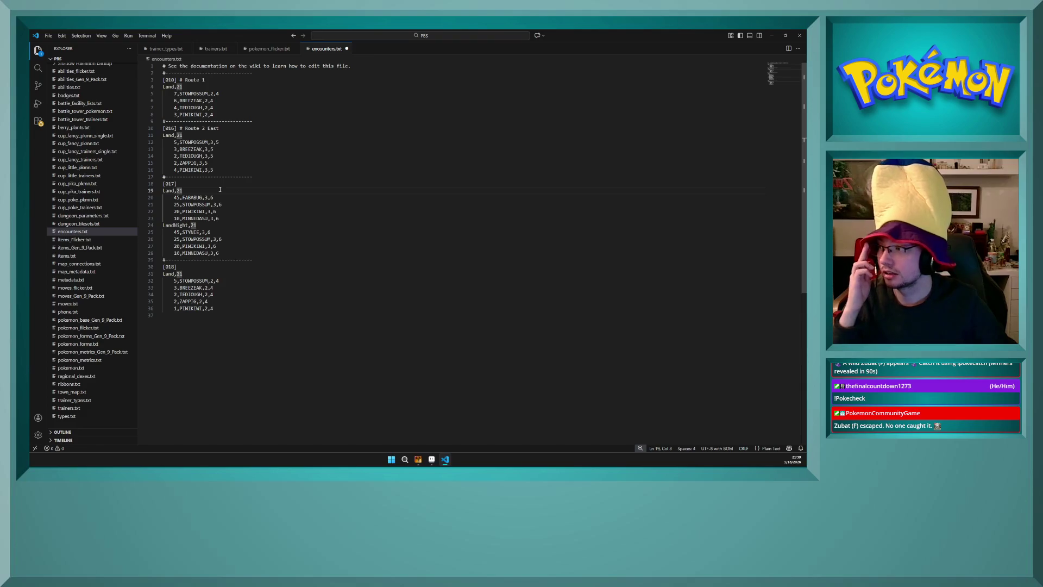
# - Change the minimum level from 3 to 4 for map 017's day FABABUG, STOWPOSSUM, PIWIKIWI and MINNEDASU
pyautogui.click(207, 197)
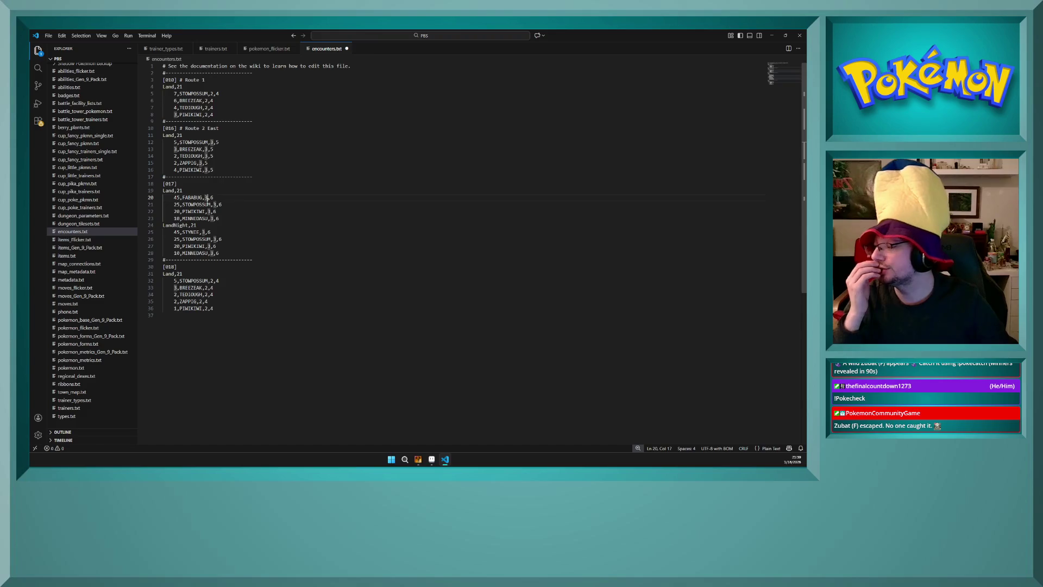
pyautogui.write('4')
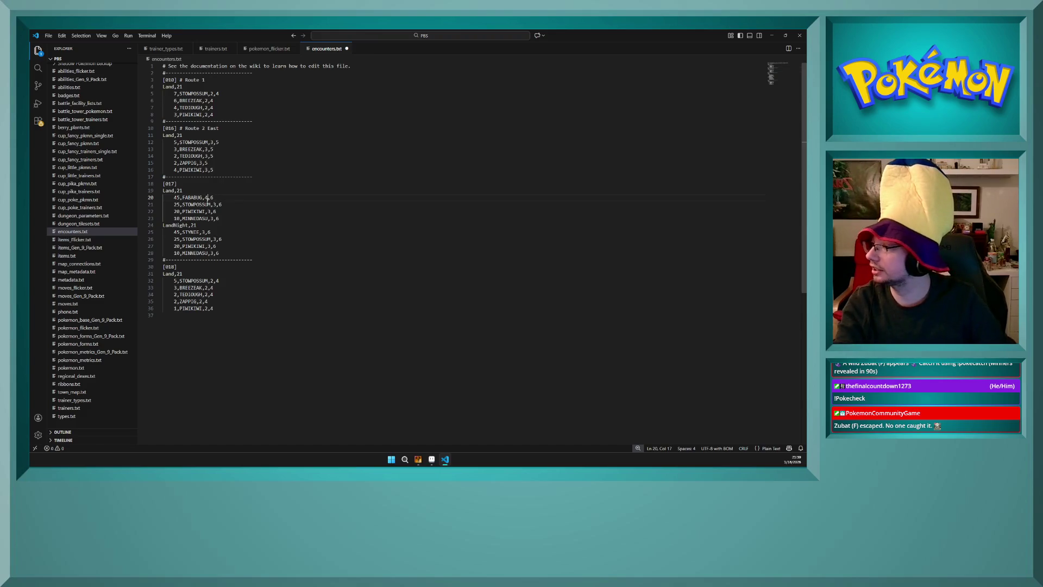
pyautogui.doubleClick(214, 204)
pyautogui.write('4')
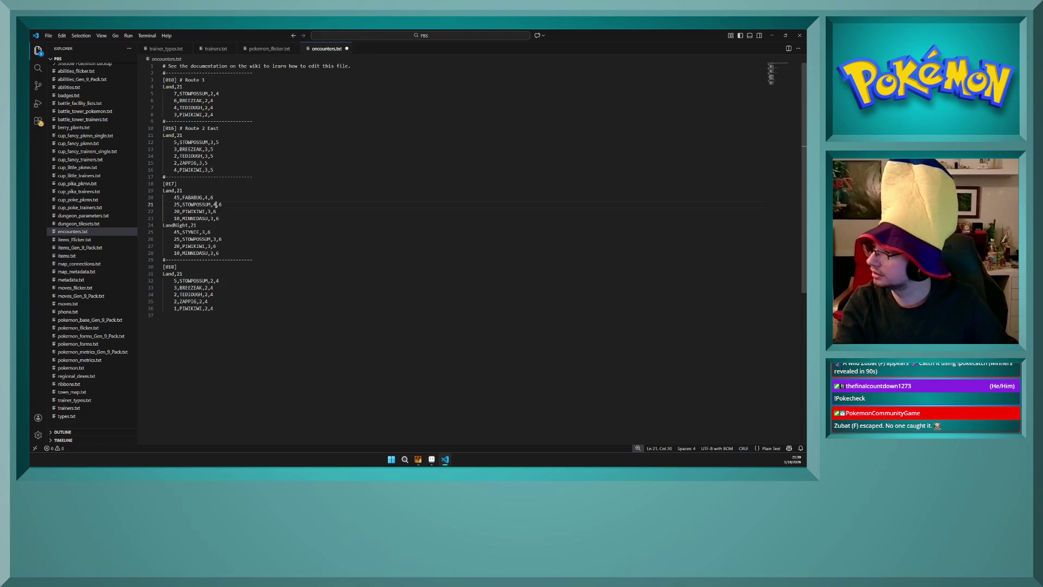
pyautogui.doubleClick(210, 211)
pyautogui.write('4')
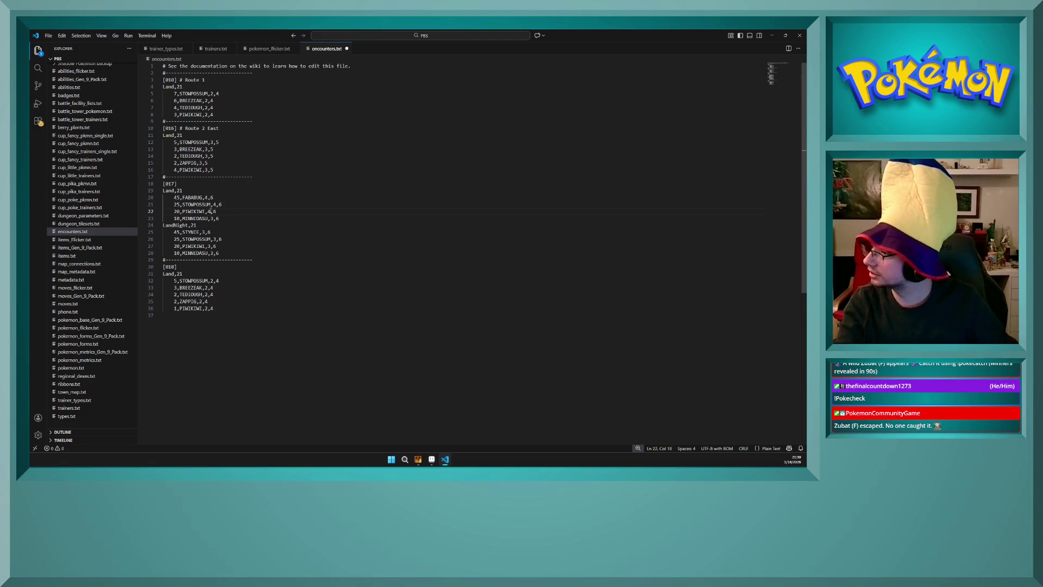
pyautogui.doubleClick(212, 218)
pyautogui.write('4')
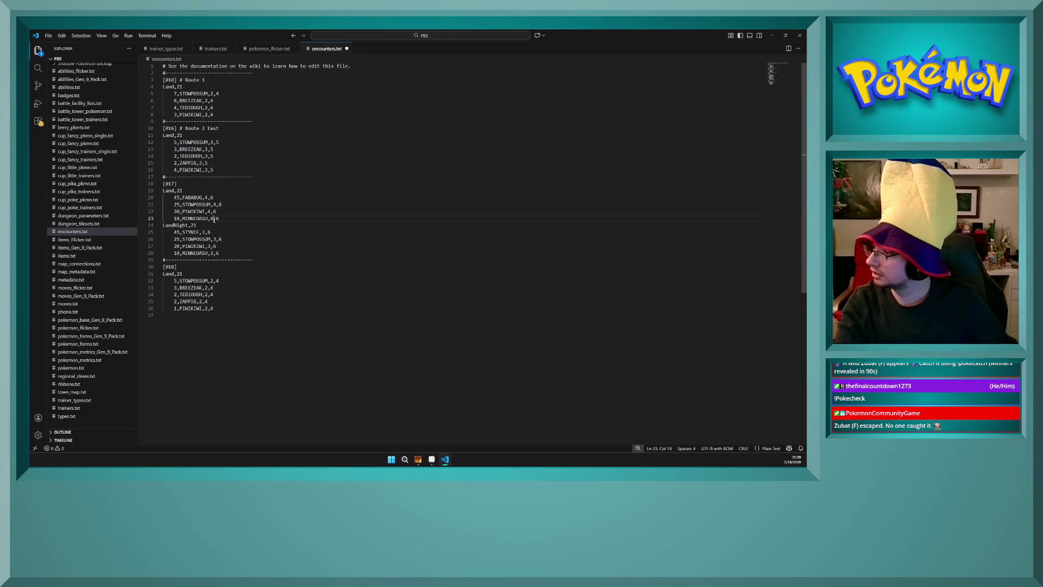
# - Change the minimum level from 3 to 4 for map 017's night STYNIE, STOWPOSSUM, PIWIKIWI and MINNEDASU
pyautogui.doubleClick(205, 232)
pyautogui.write('4')
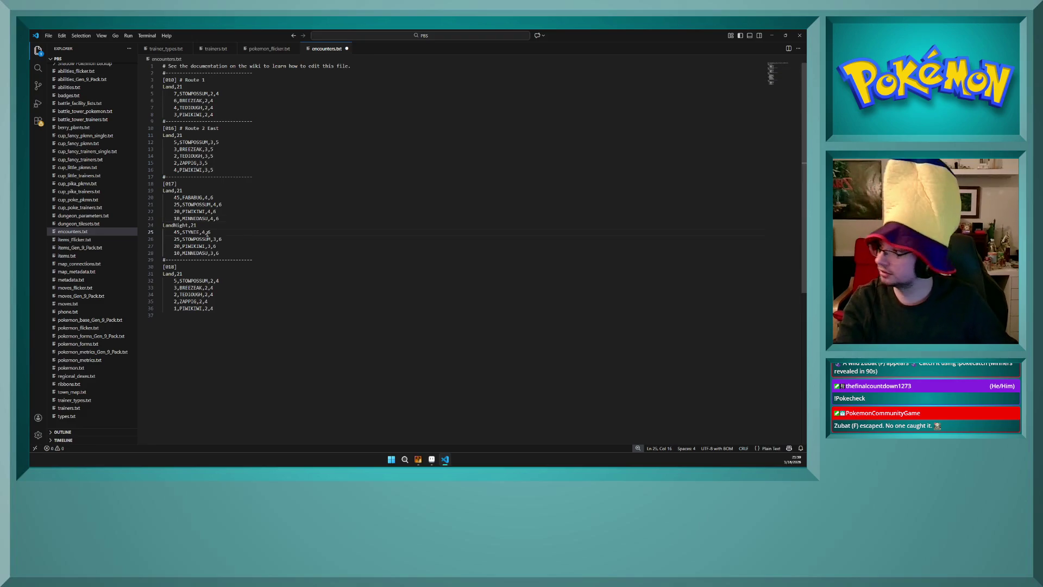
pyautogui.doubleClick(216, 239)
pyautogui.write('4')
pyautogui.doubleClick(209, 246)
pyautogui.write('4')
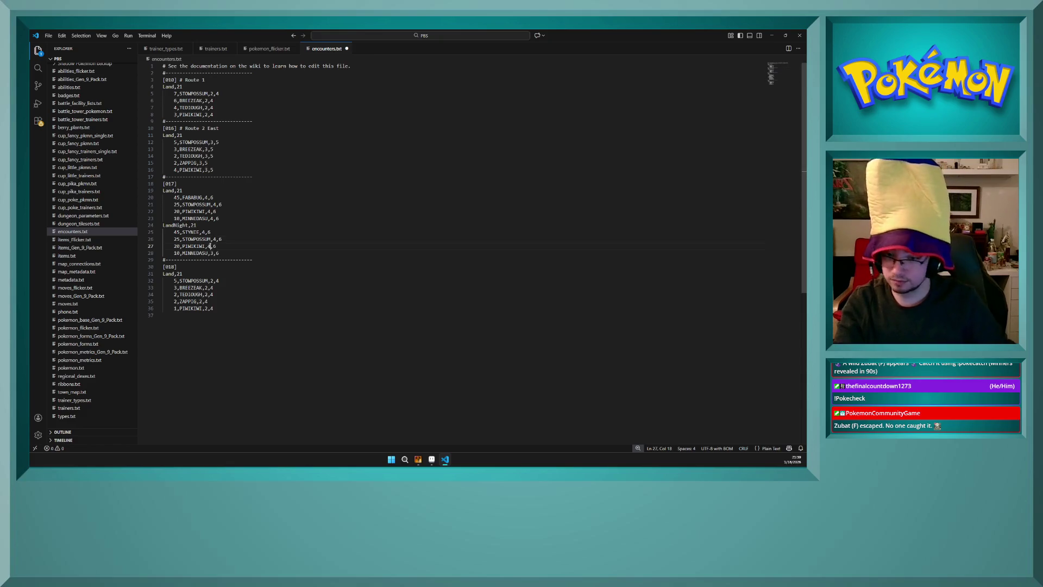
pyautogui.doubleClick(212, 253)
pyautogui.write('4')
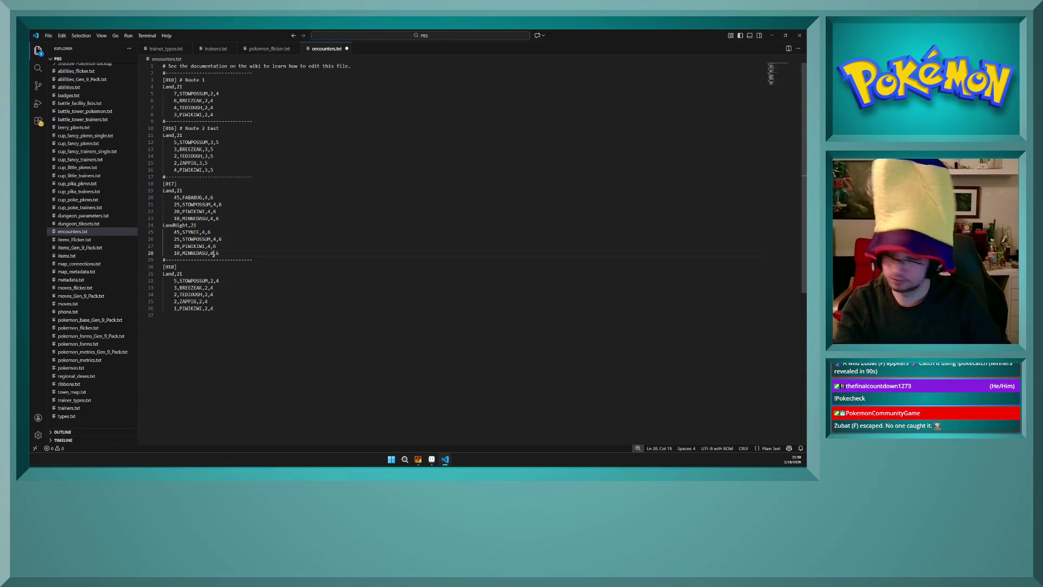
pyautogui.click(259, 233)
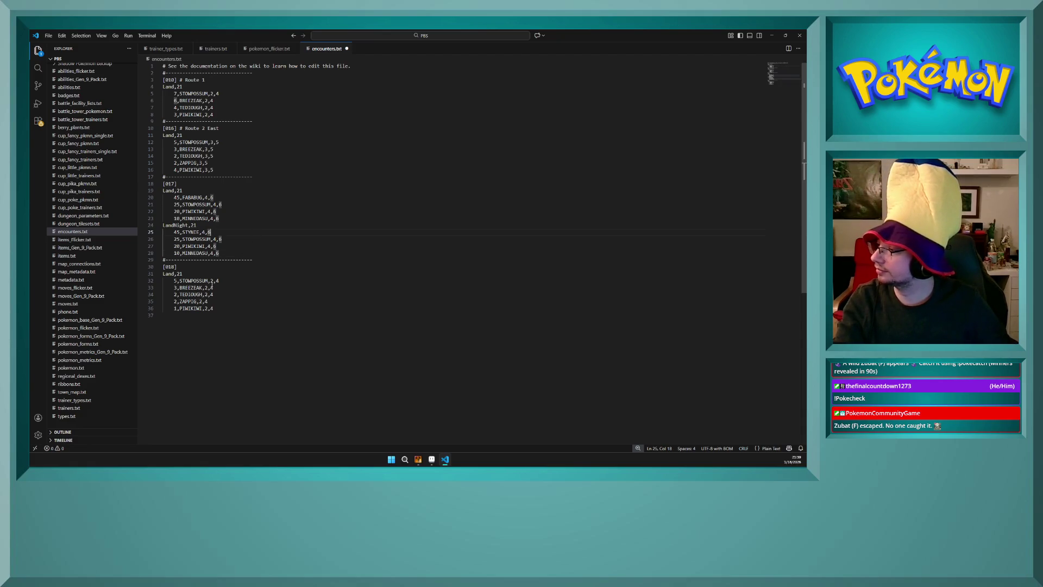
pyautogui.moveTo(211, 280); pyautogui.dragTo(219, 281)
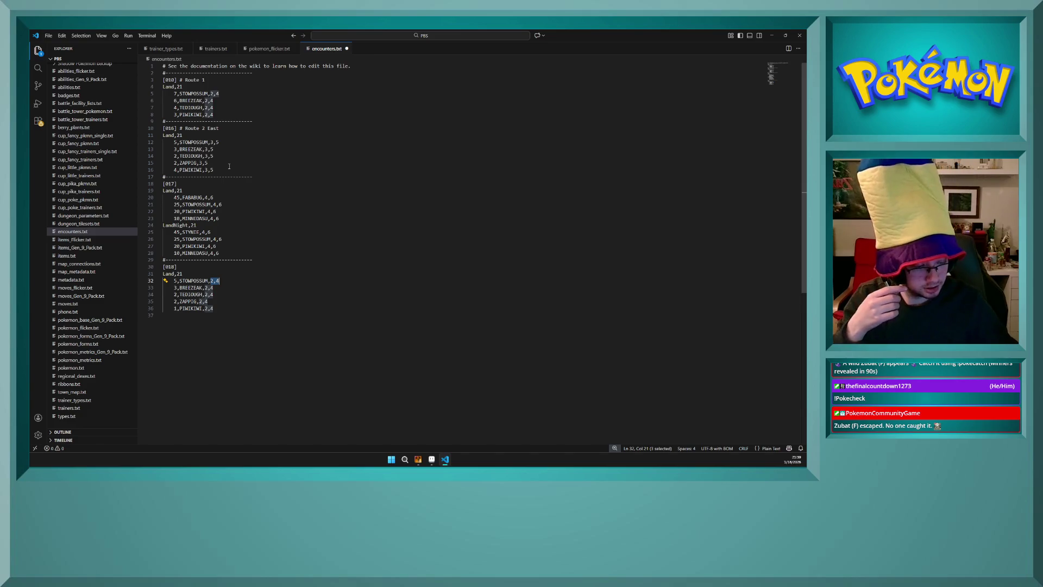
# - Replace the 2,4 level range with 3,6 on all five map 018 Land entries and save encounters.txt
pyautogui.write('3,6')
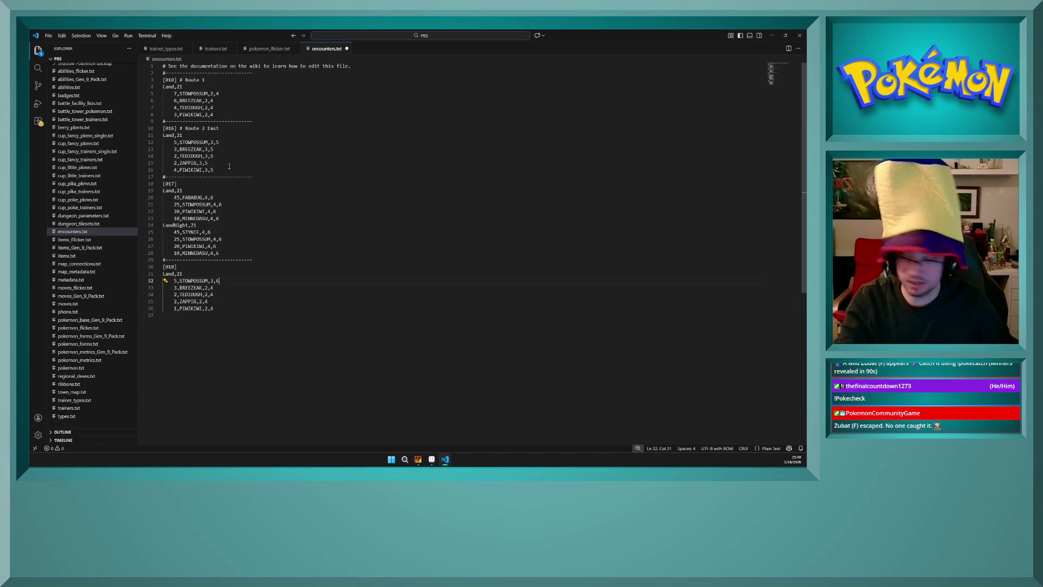
pyautogui.moveTo(204, 287); pyautogui.dragTo(220, 288)
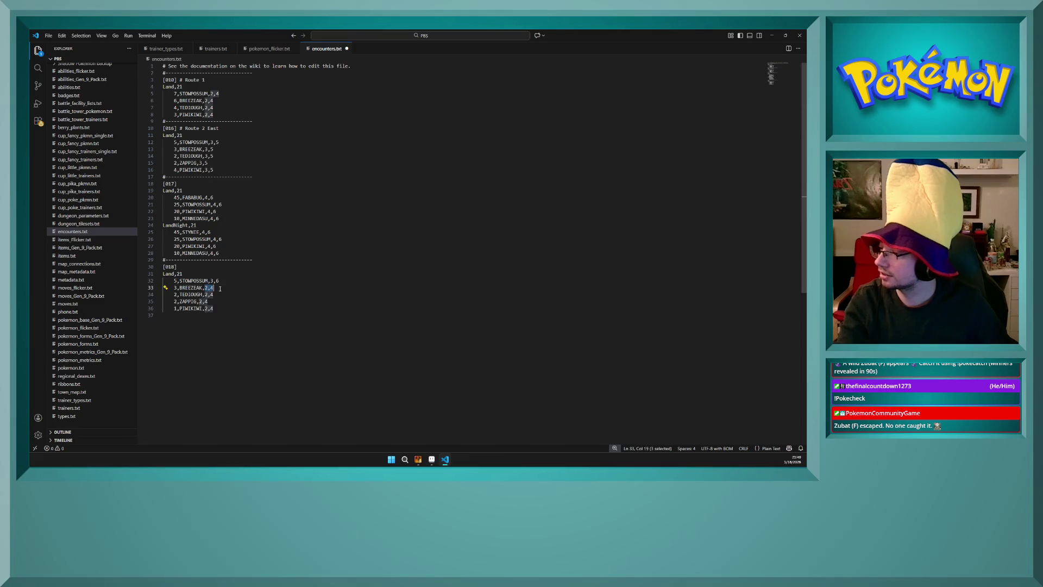
pyautogui.write('3,6')
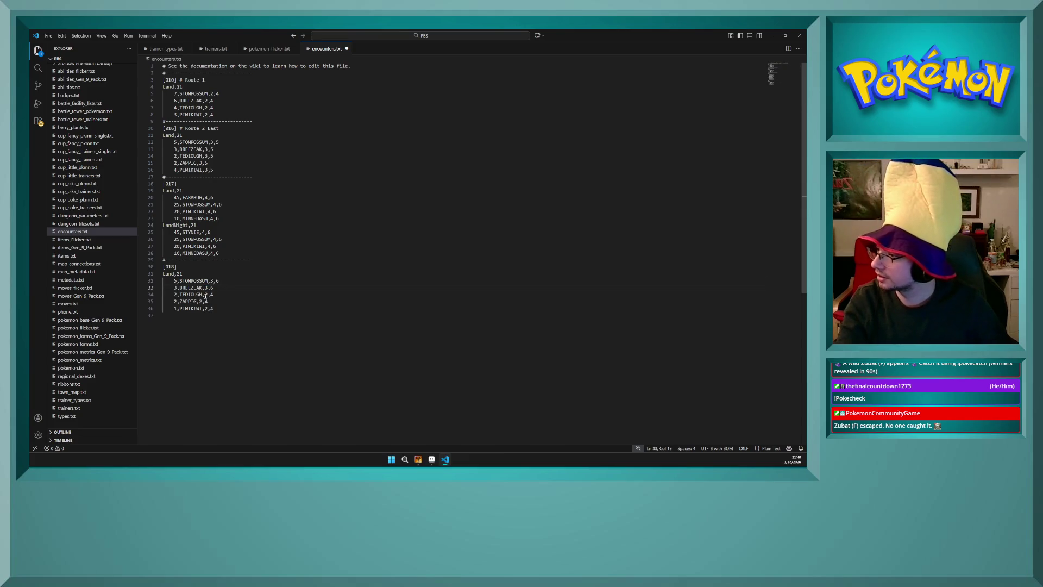
pyautogui.moveTo(205, 295)
pyautogui.mouseDown()
pyautogui.moveTo(218, 294)
pyautogui.moveTo(209, 301)
pyautogui.moveTo(218, 308)
pyautogui.mouseUp()
pyautogui.write('3,63,6')
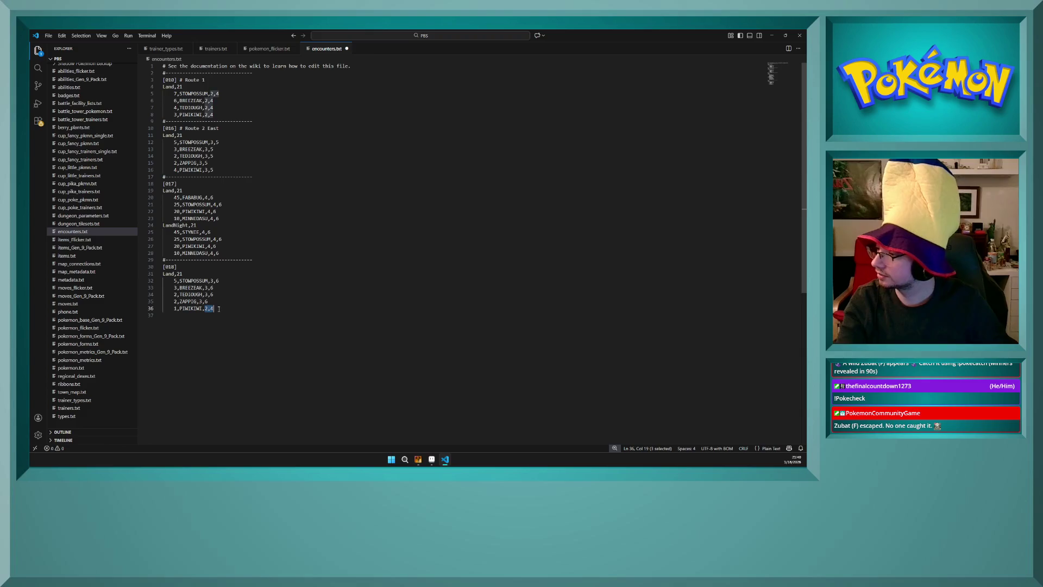
pyautogui.write('3,6')
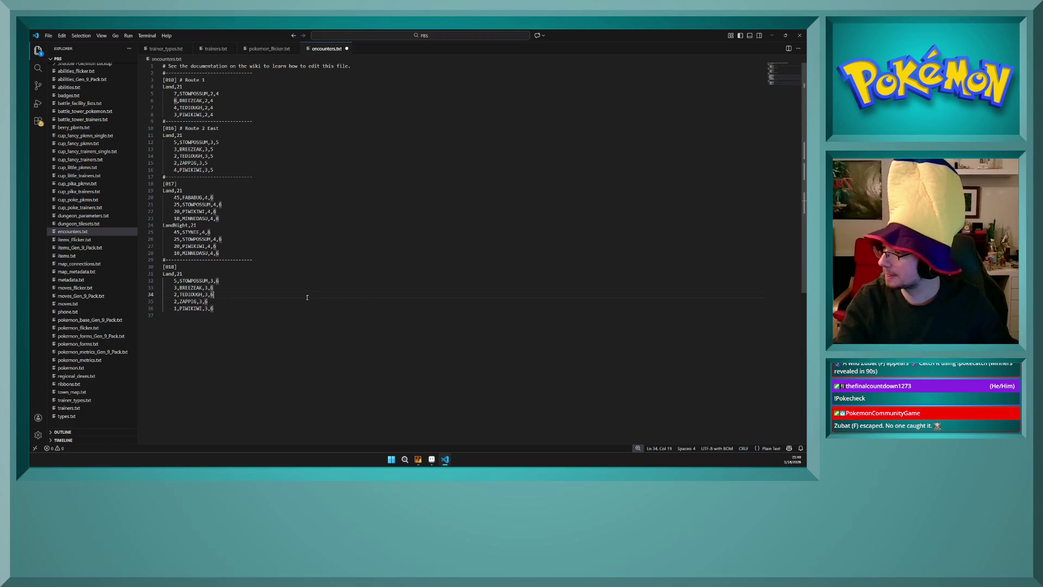
pyautogui.click(193, 259)
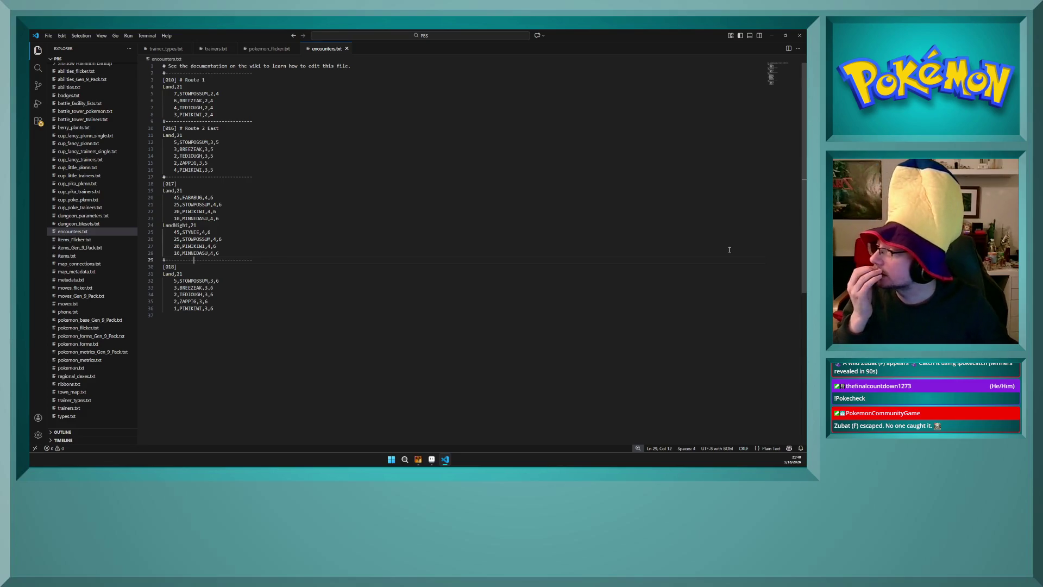
pyautogui.click(189, 198)
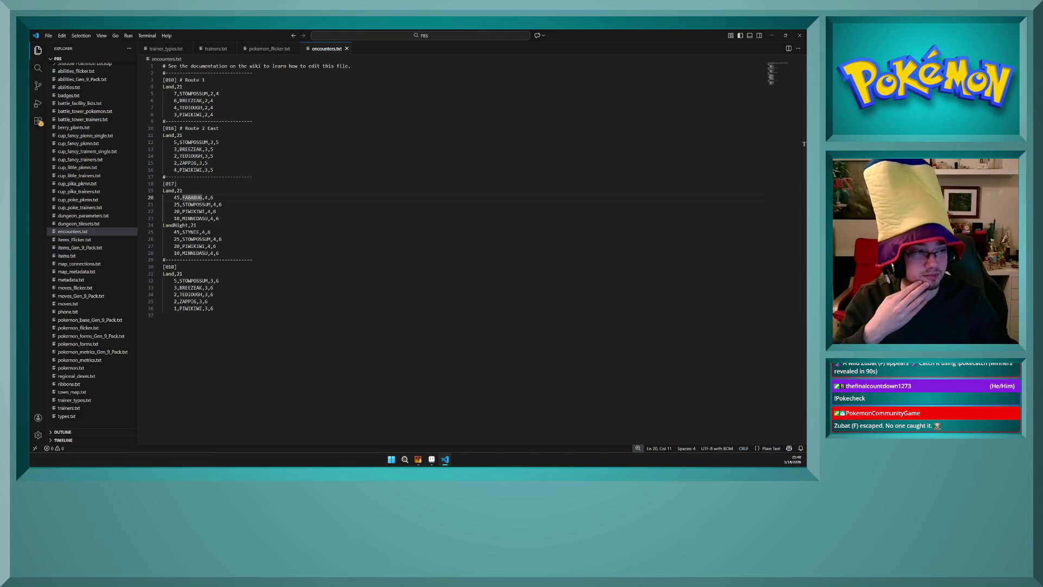
pyautogui.click(281, 218)
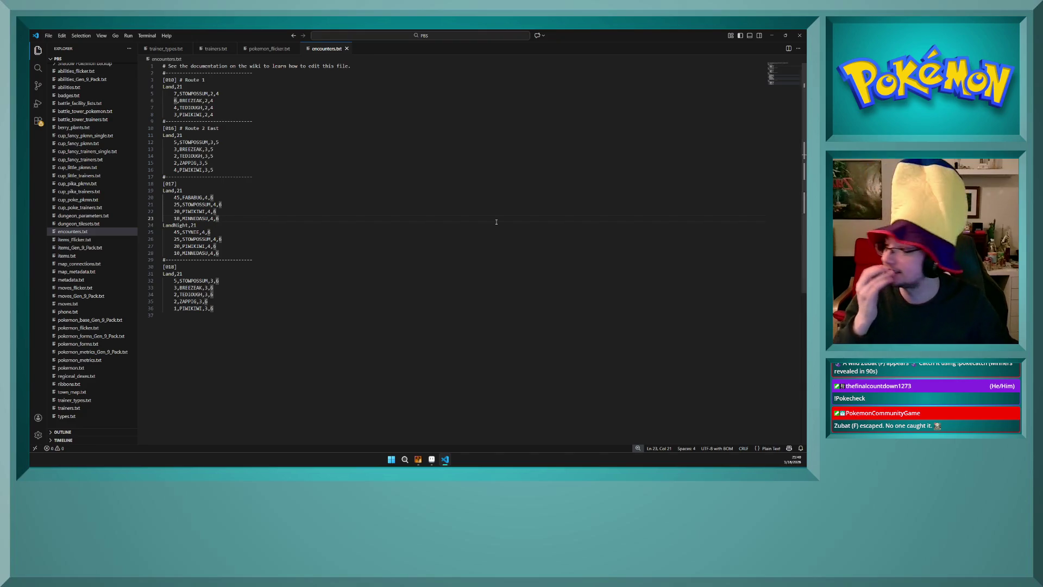
pyautogui.click(180, 199)
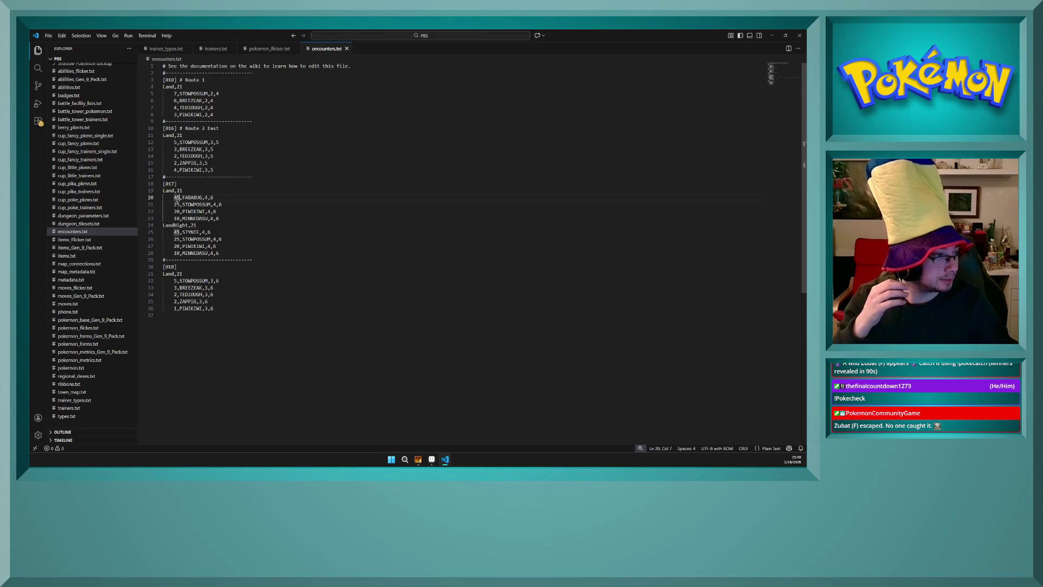
# - Change map 017's Land weights from 45, 25, 20, 10 to 65, 50, 35 and 20
pyautogui.doubleClick(176, 197)
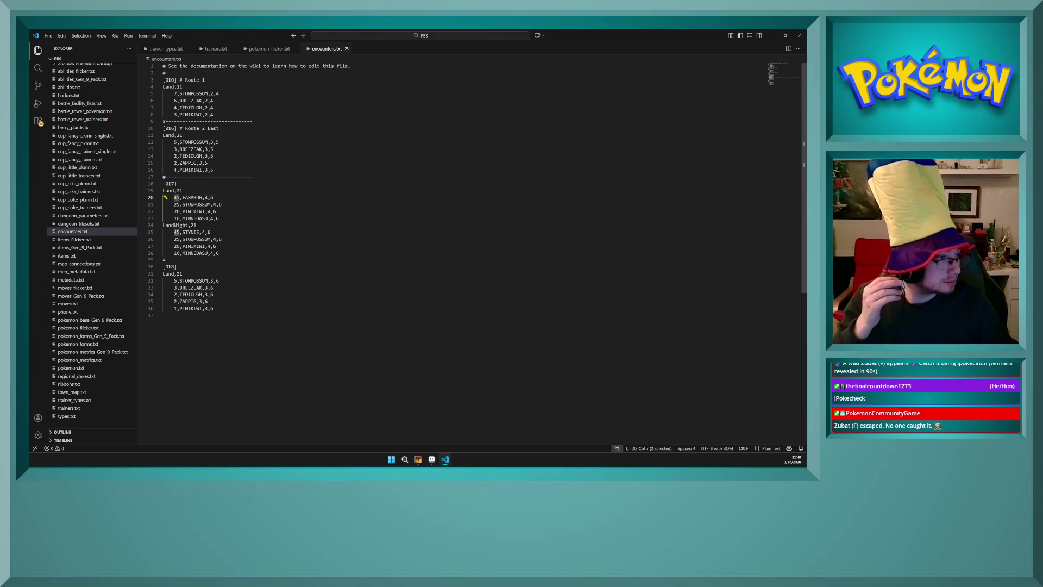
pyautogui.write('65')
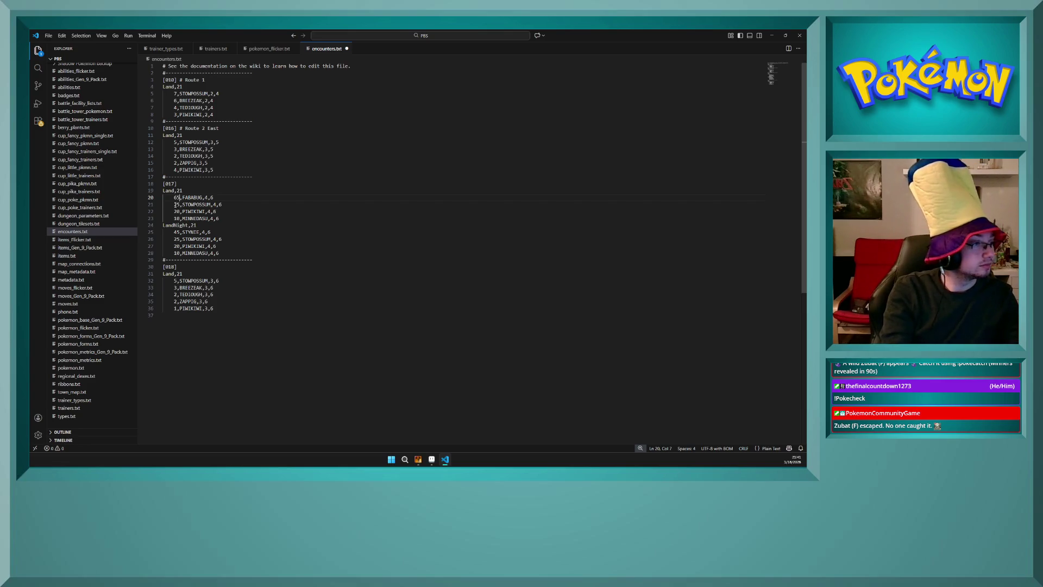
pyautogui.doubleClick(177, 205)
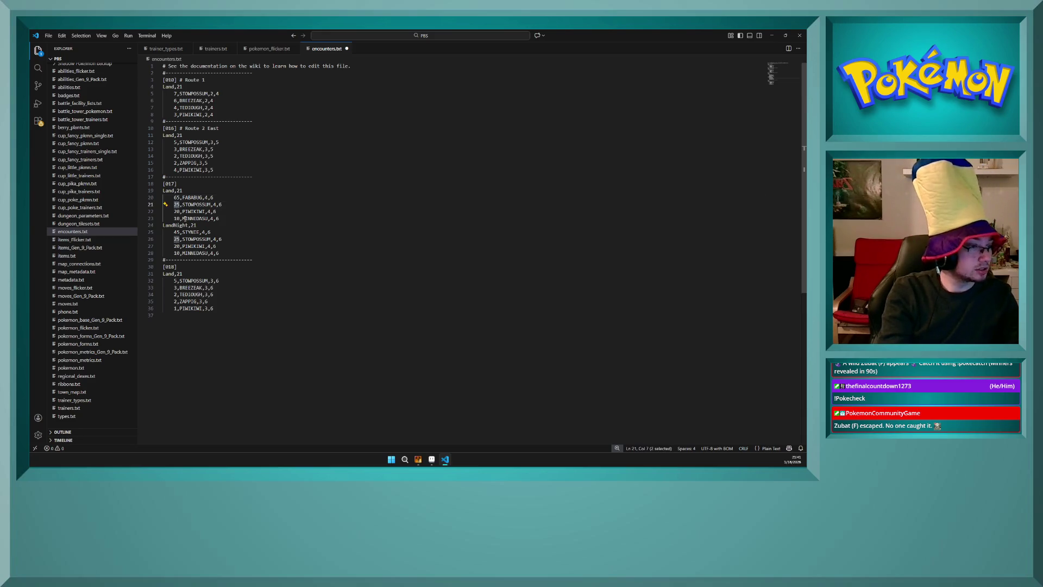
pyautogui.write('50')
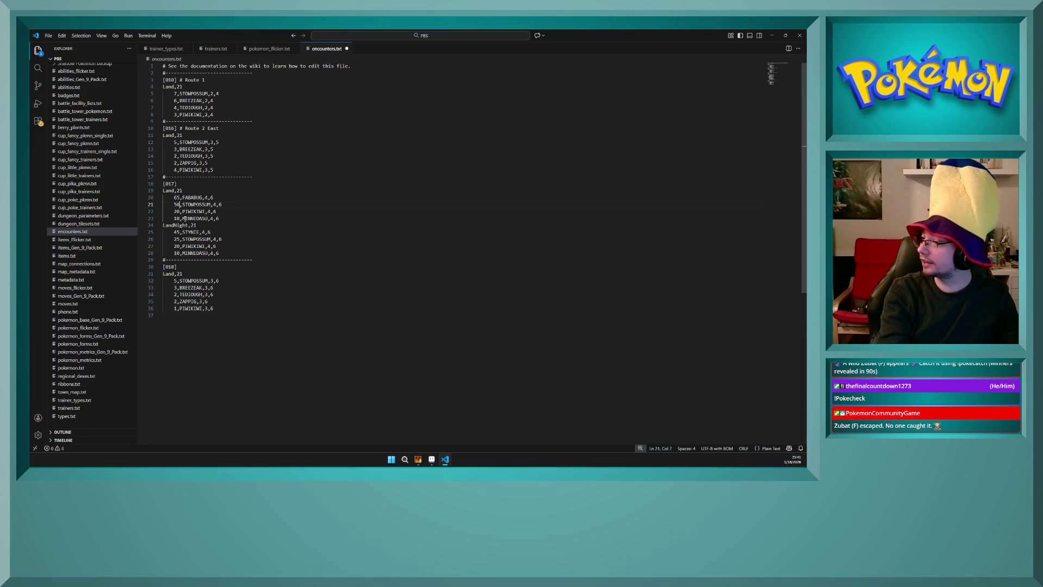
pyautogui.doubleClick(177, 212)
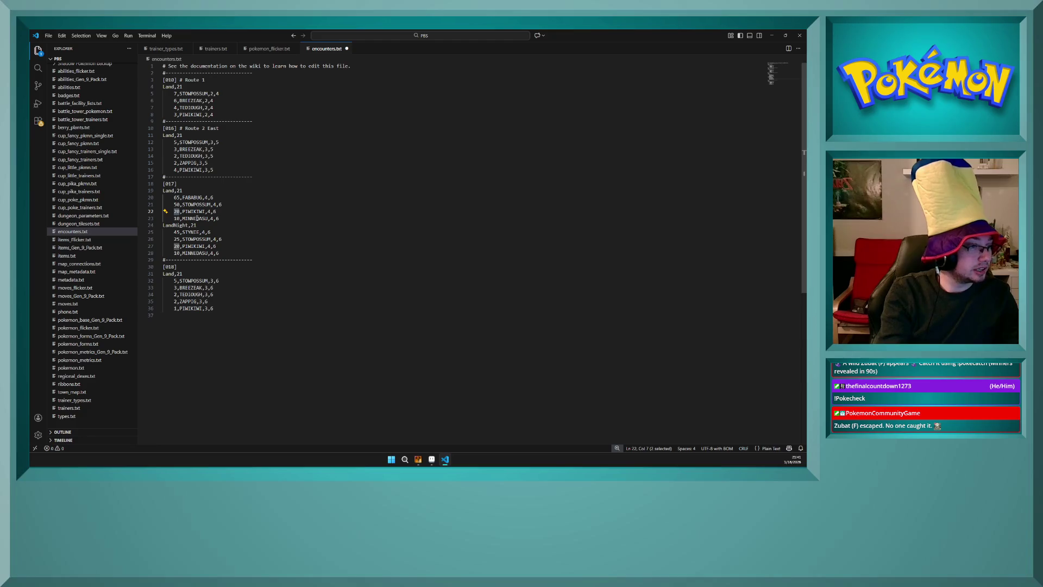
pyautogui.write('35')
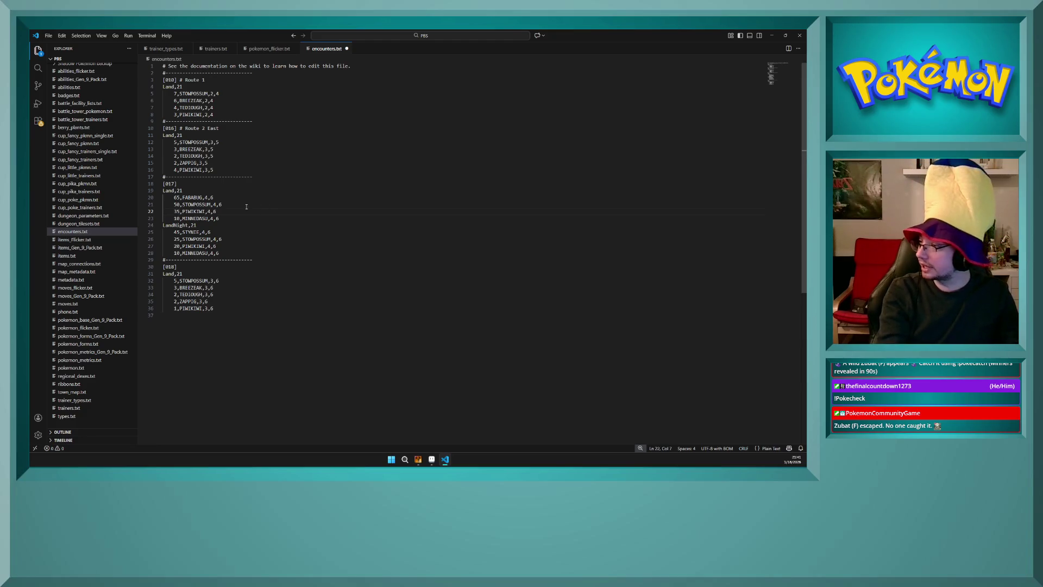
pyautogui.doubleClick(176, 219)
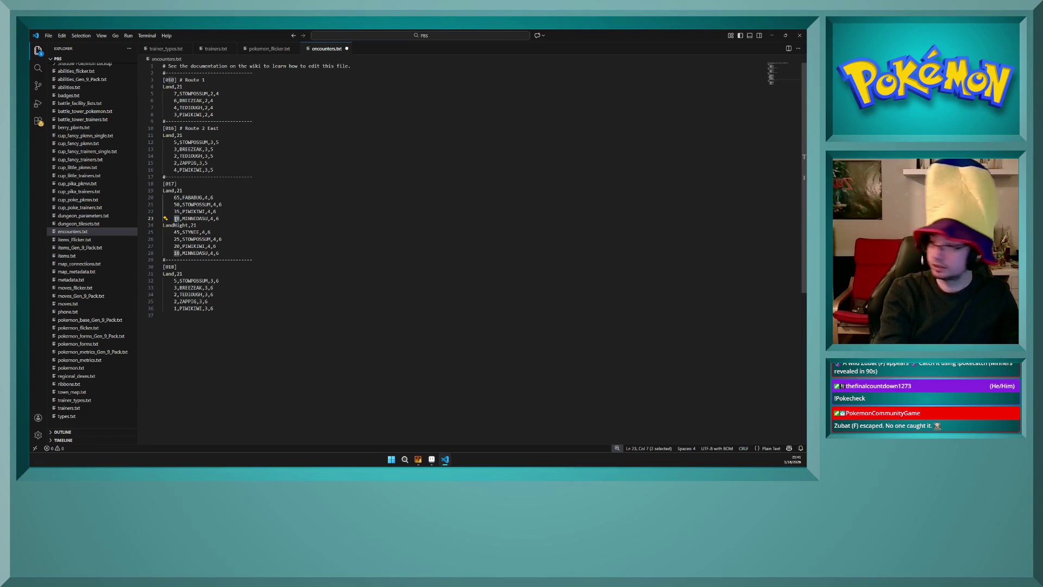
pyautogui.write('20')
pyautogui.click(216, 218)
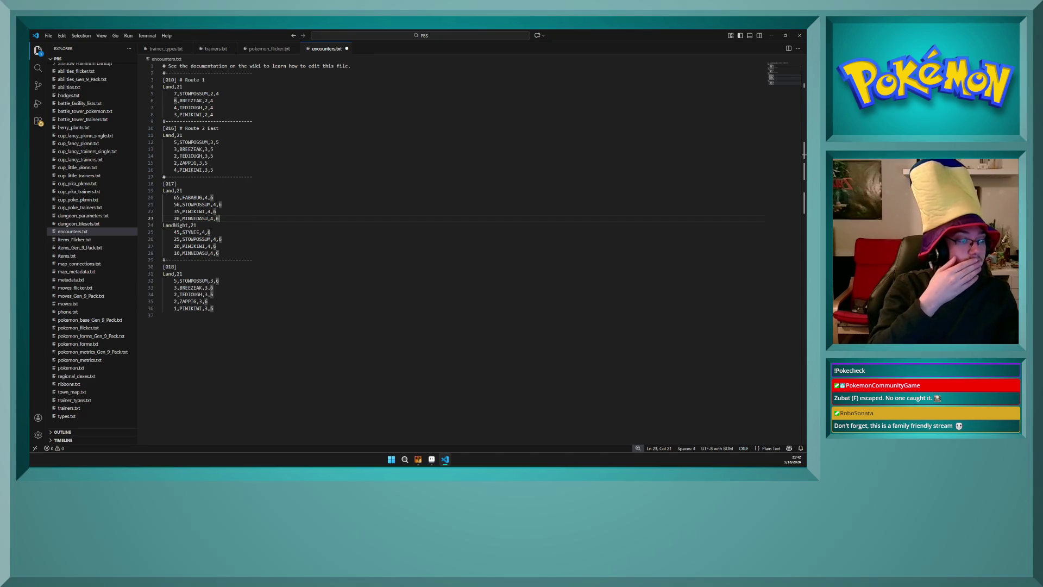
pyautogui.hotkey('alt', 'Tab')
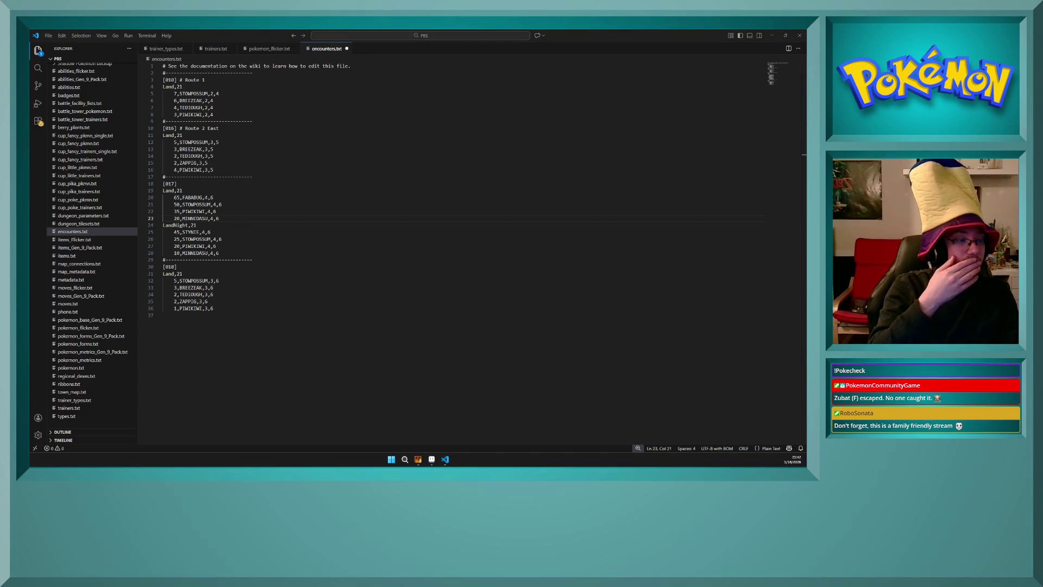
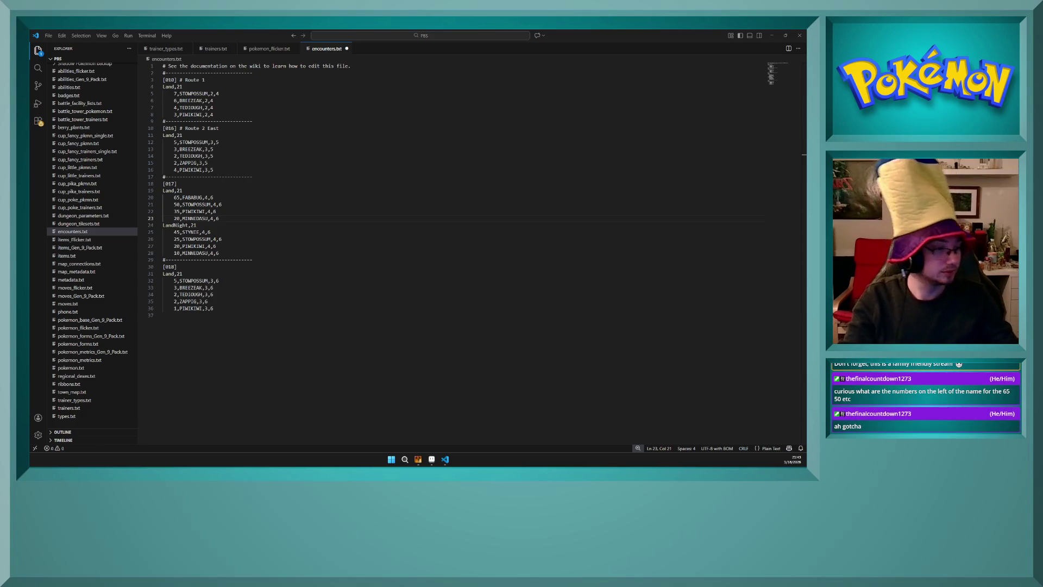
# - Select the four Land encounters of map 017: FABABUG, STOWPOSSUM, PIWICKWI, MINNEDASU
pyautogui.click(185, 191)
pyautogui.click(178, 212)
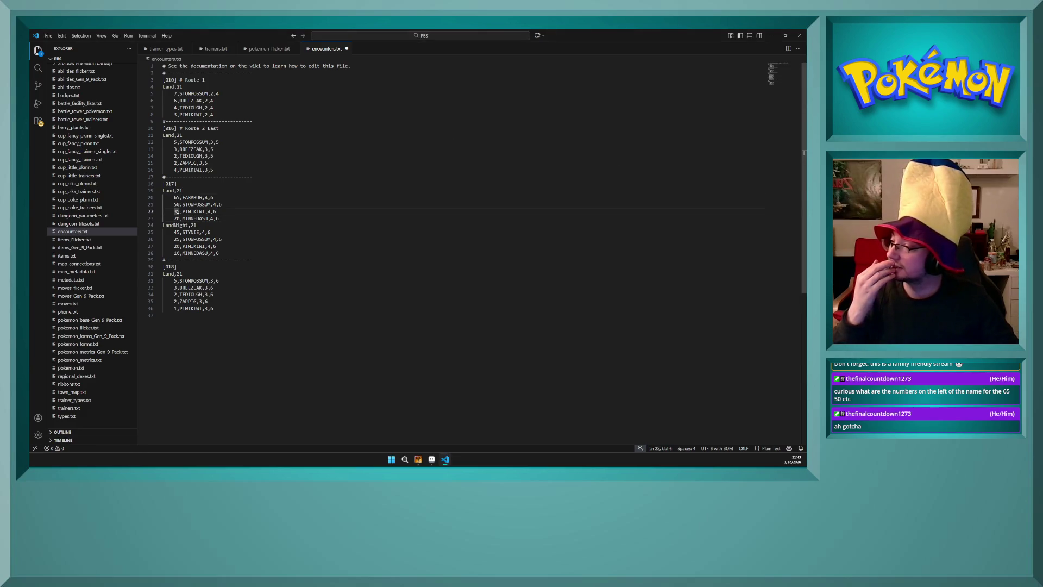
pyautogui.click(178, 218)
pyautogui.moveTo(176, 218)
pyautogui.mouseDown()
pyautogui.moveTo(176, 197)
pyautogui.moveTo(179, 218)
pyautogui.mouseUp()
pyautogui.click(194, 204)
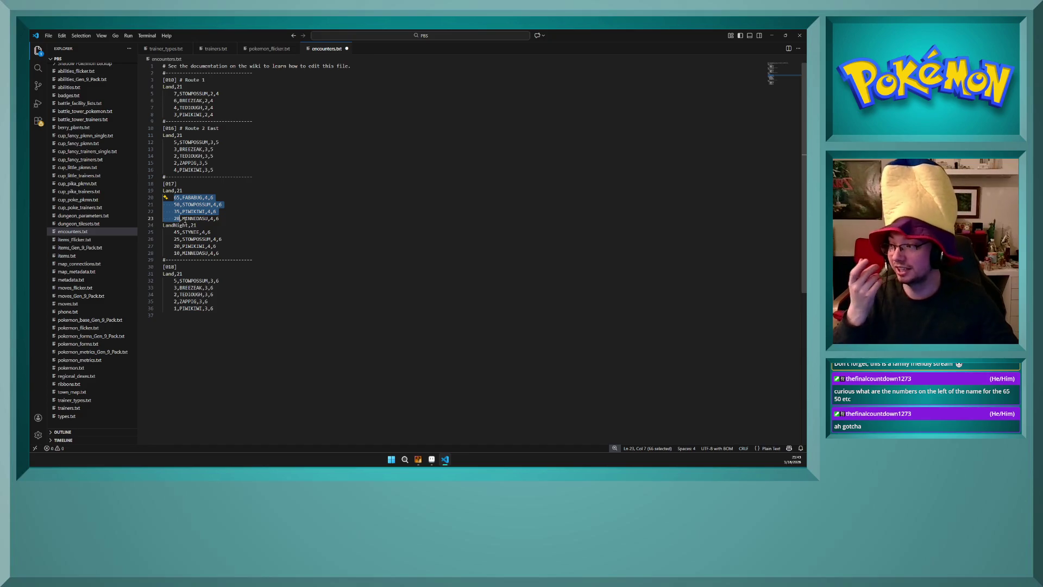
pyautogui.click(185, 218)
# - Compare them with the Route 1 Land encounter block on lines 4–8
pyautogui.moveTo(177, 115); pyautogui.dragTo(172, 93)
pyautogui.click(174, 114)
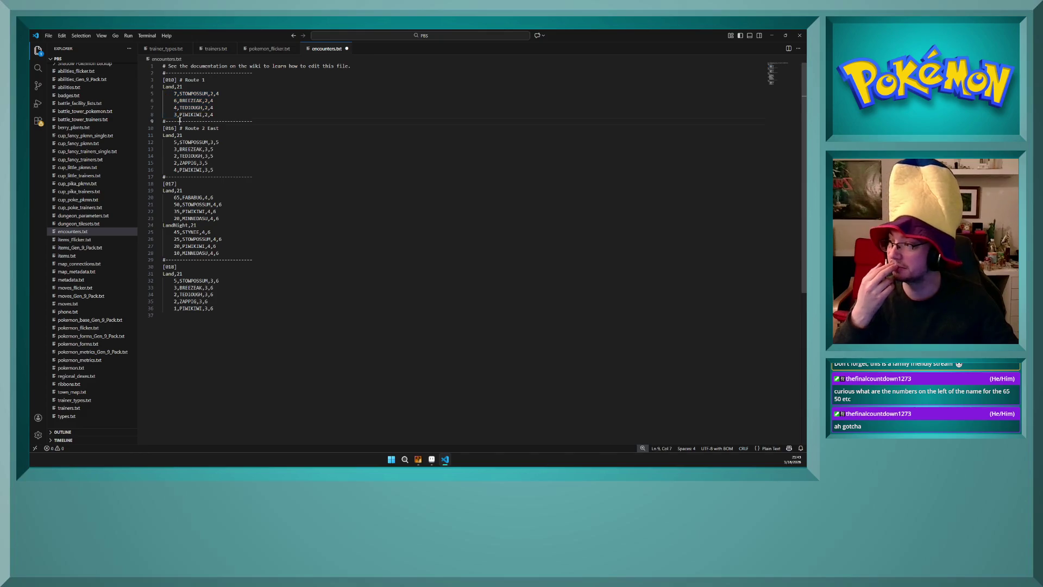
pyautogui.moveTo(174, 115); pyautogui.dragTo(163, 86)
pyautogui.click(186, 101)
pyautogui.click(177, 115)
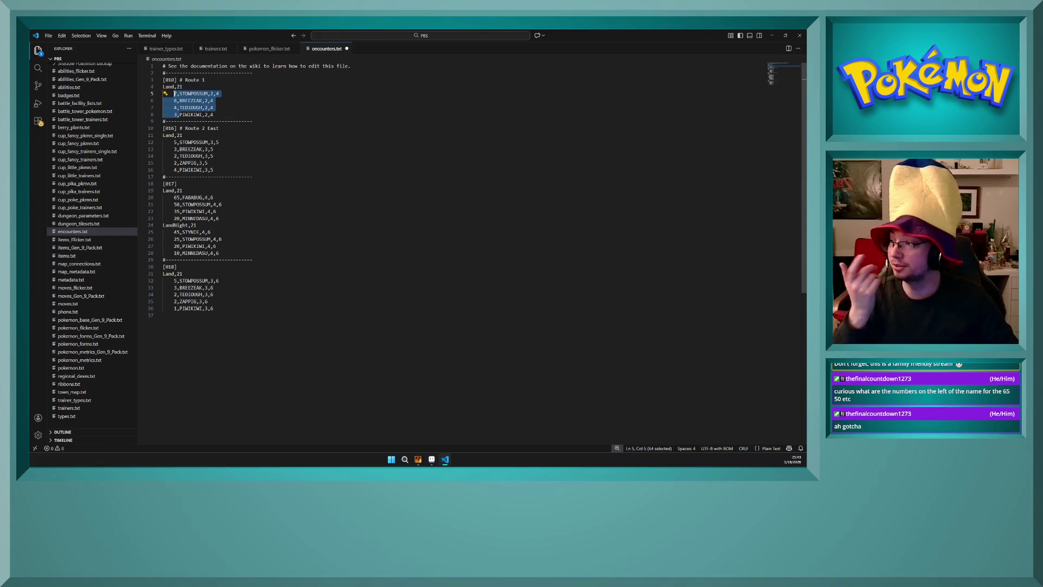
pyautogui.click(178, 100)
pyautogui.doubleClick(175, 94)
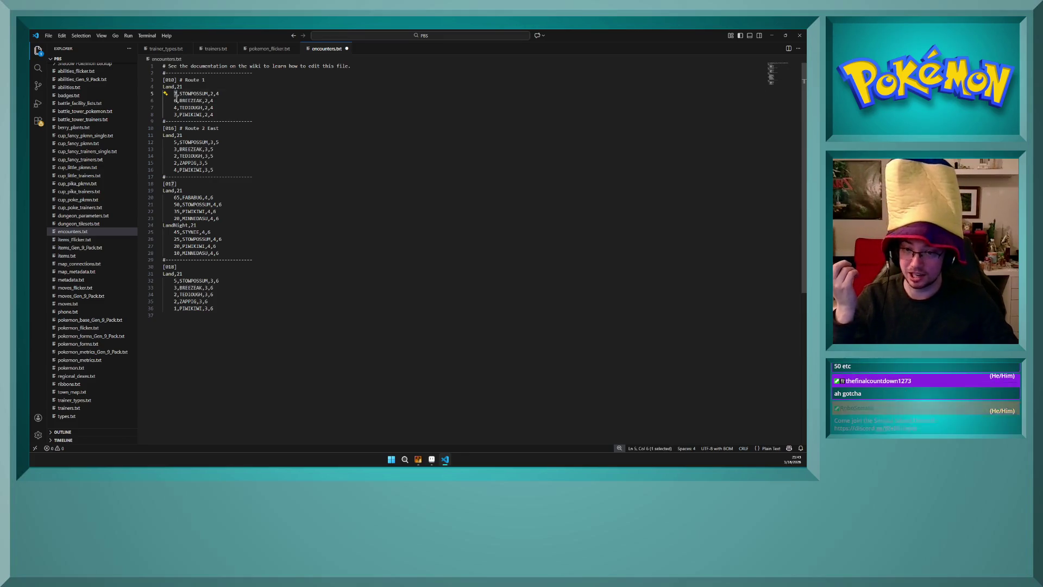
pyautogui.write('7')
pyautogui.doubleClick(181, 87)
pyautogui.click(189, 100)
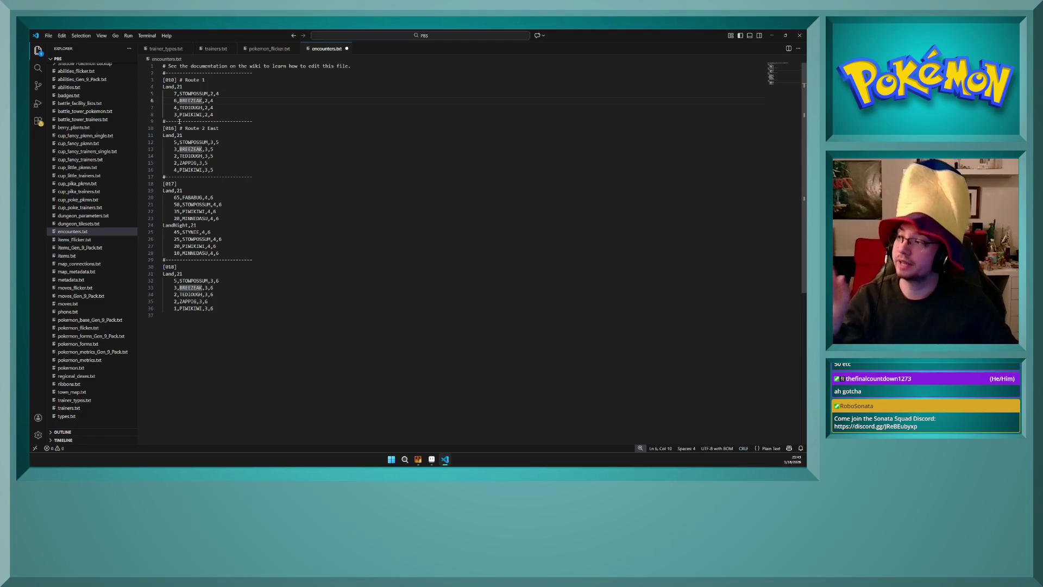
pyautogui.doubleClick(198, 81)
pyautogui.doubleClick(166, 87)
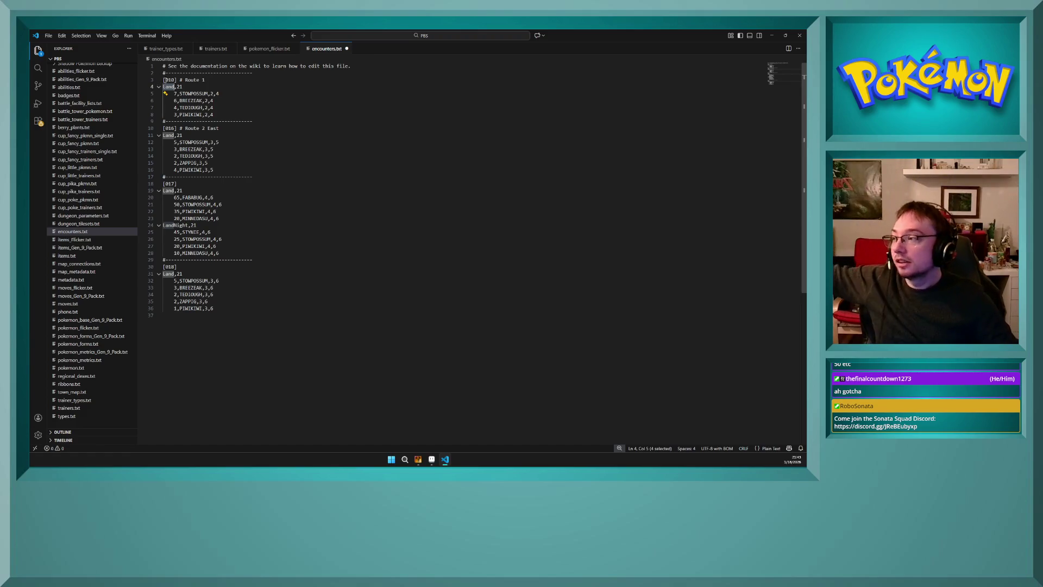
# - Check the Land,21 density value on line 4 across the file
pyautogui.click(181, 87)
pyautogui.click(194, 86)
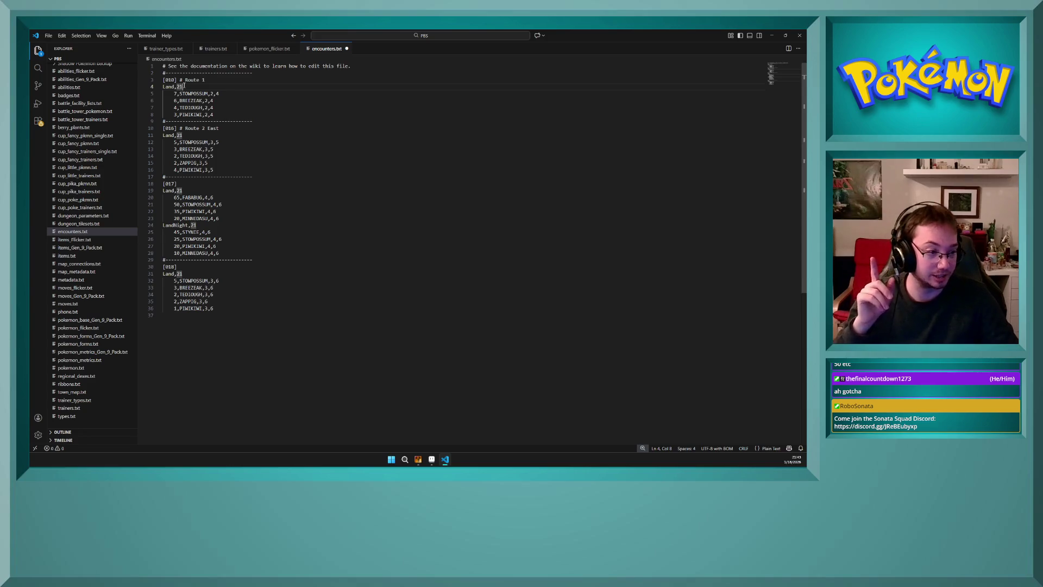
pyautogui.doubleClick(181, 87)
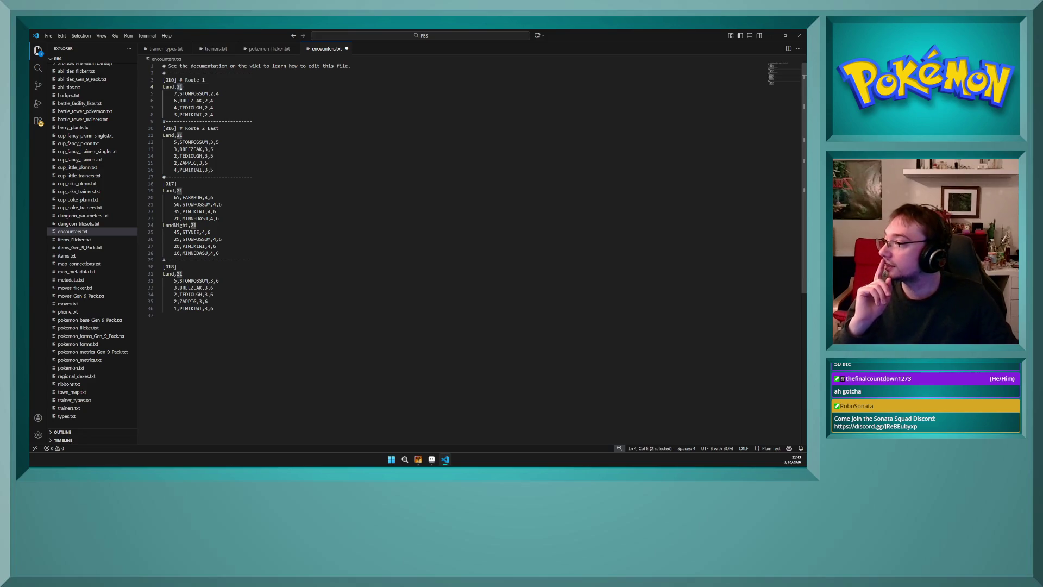
pyautogui.click(187, 87)
pyautogui.doubleClick(180, 87)
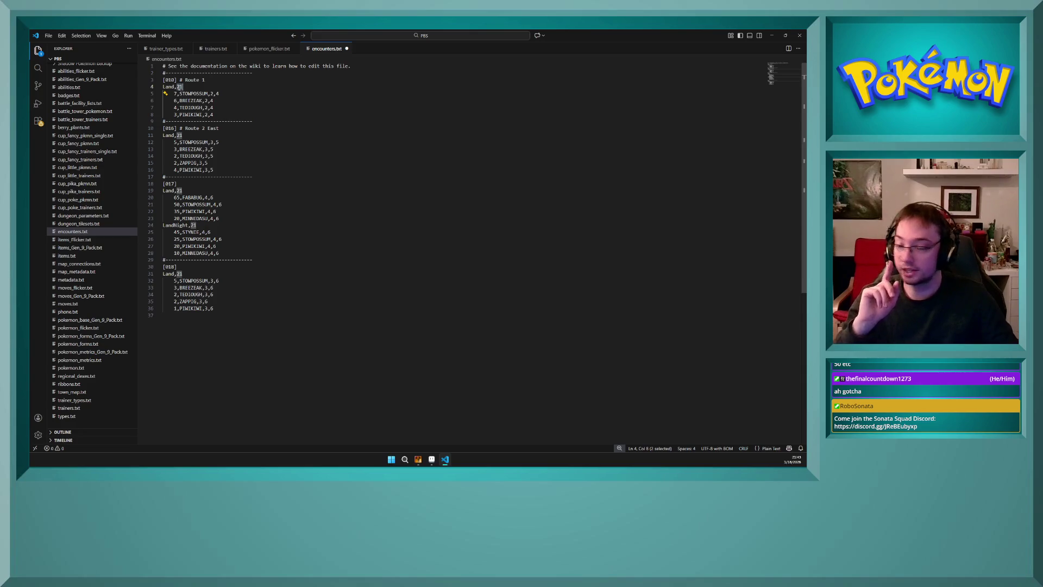
pyautogui.click(179, 86)
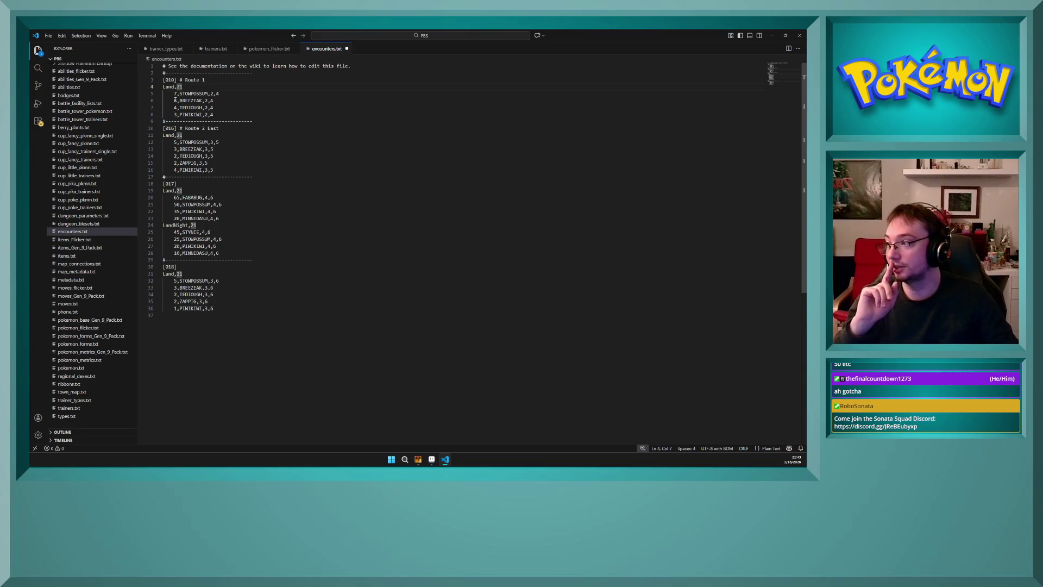
# - Select the 2,4 level ranges in the Route 1 entries on lines 5–8
pyautogui.click(175, 115)
pyautogui.click(176, 93)
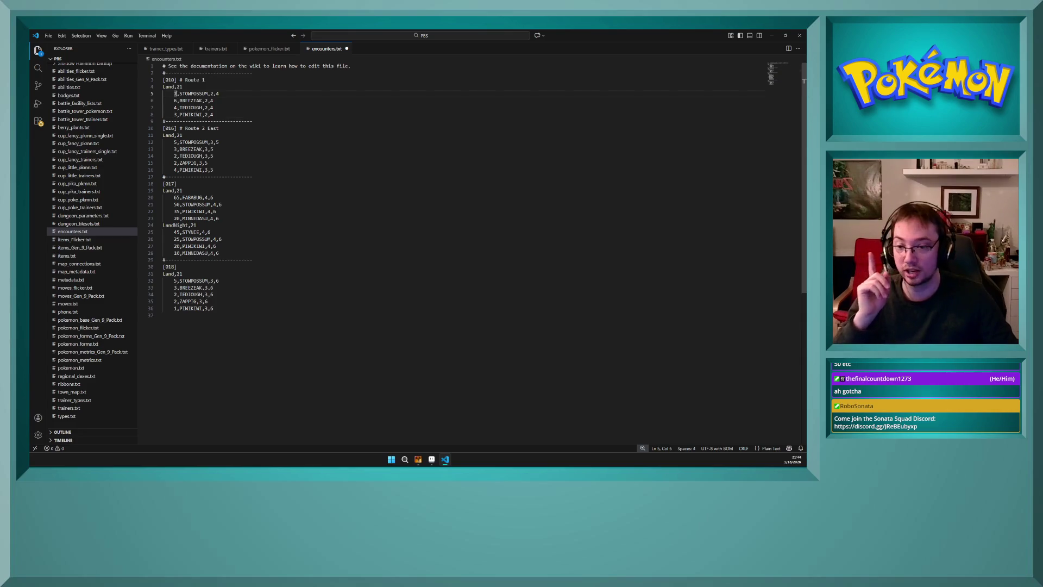
pyautogui.moveTo(210, 93); pyautogui.dragTo(220, 94)
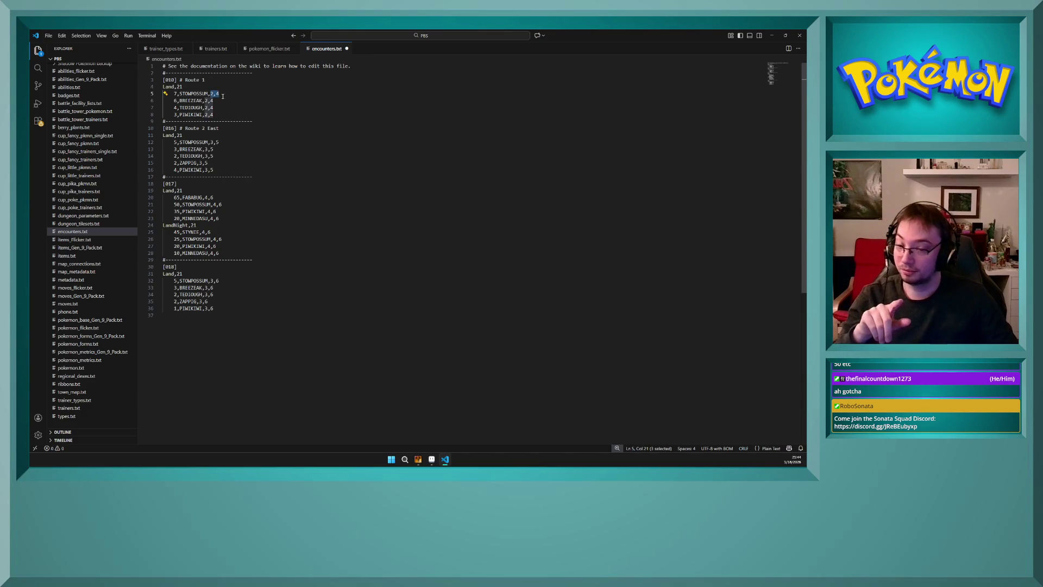
pyautogui.click(176, 100)
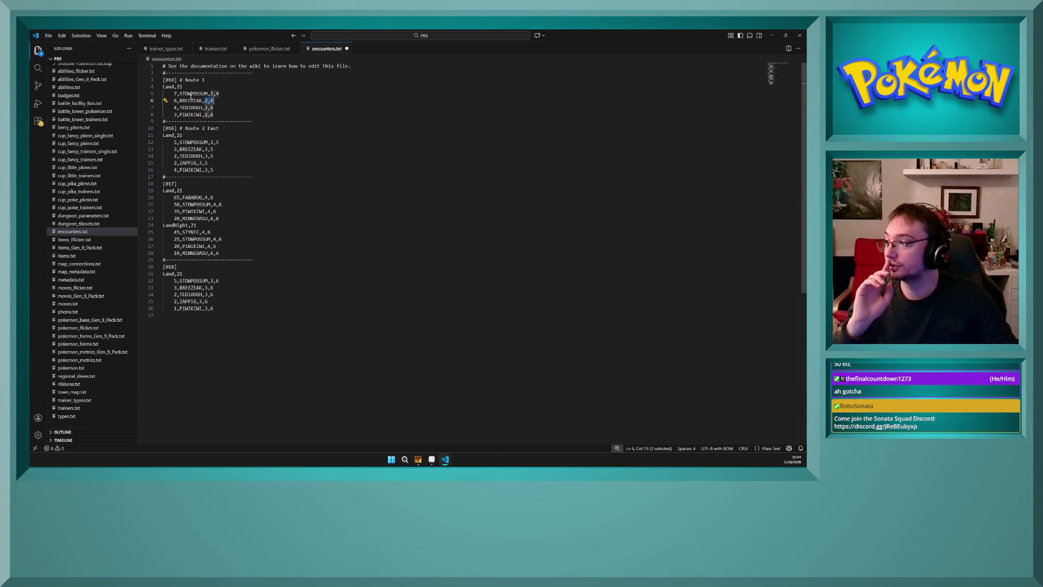
pyautogui.click(190, 93)
pyautogui.doubleClick(175, 108)
pyautogui.click(190, 108)
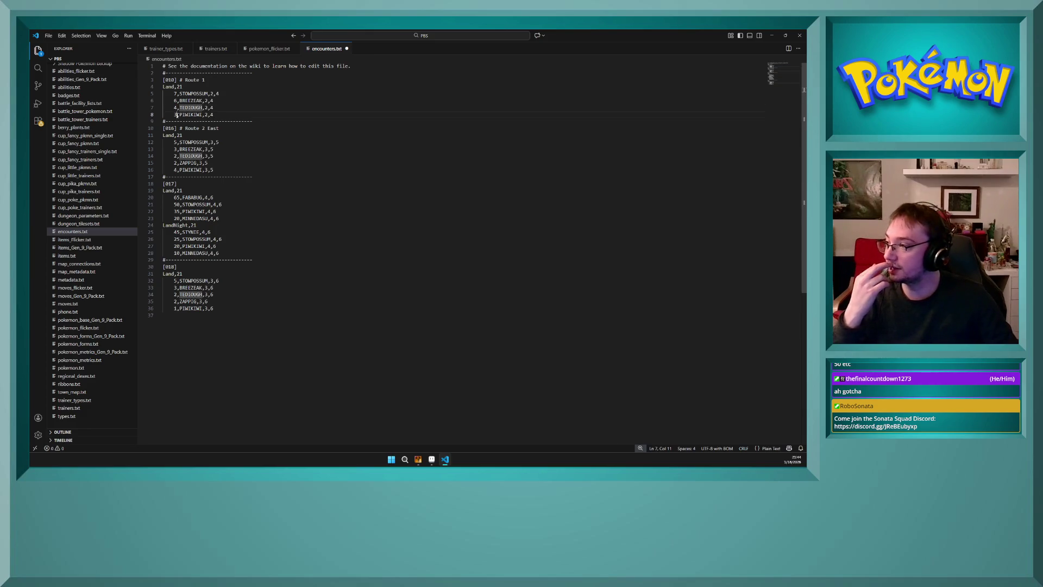
pyautogui.doubleClick(186, 114)
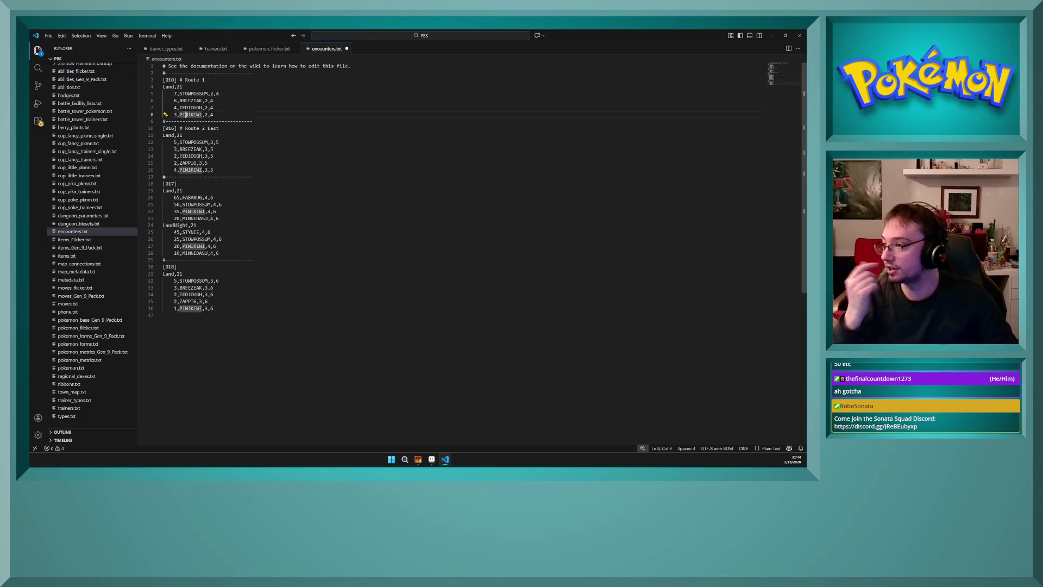
pyautogui.click(215, 115)
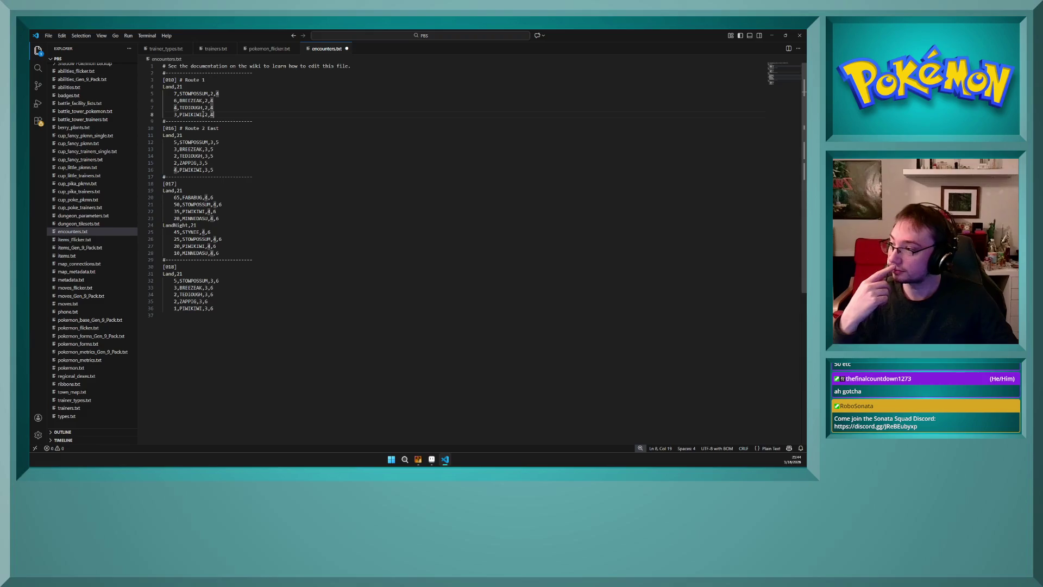
pyautogui.moveTo(204, 115); pyautogui.dragTo(219, 108)
pyautogui.click(218, 103)
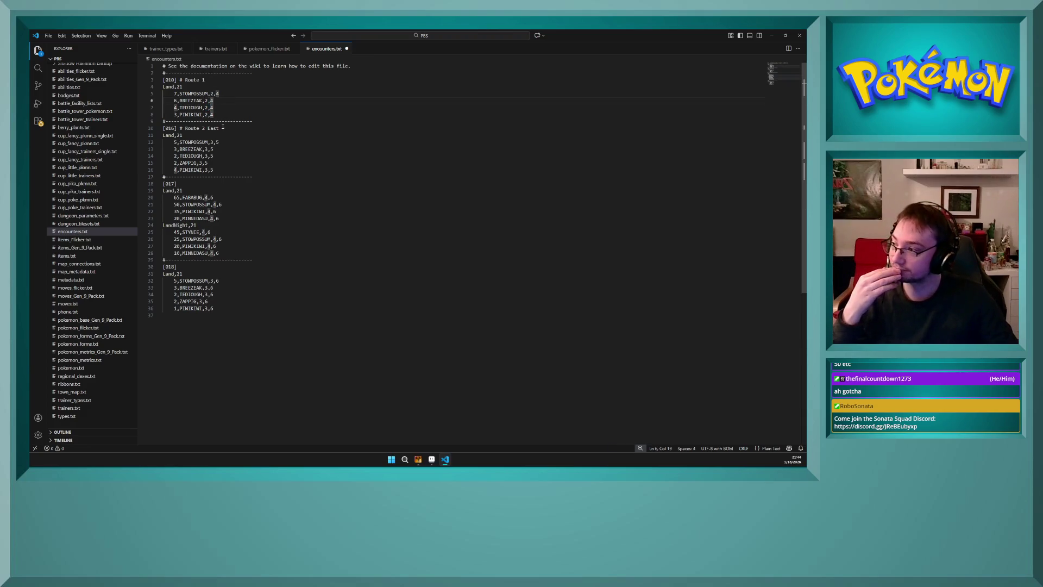
# - Set map 017's Land and LandNight level ranges to 4,6, then deselect
pyautogui.doubleClick(167, 191)
pyautogui.doubleClick(171, 224)
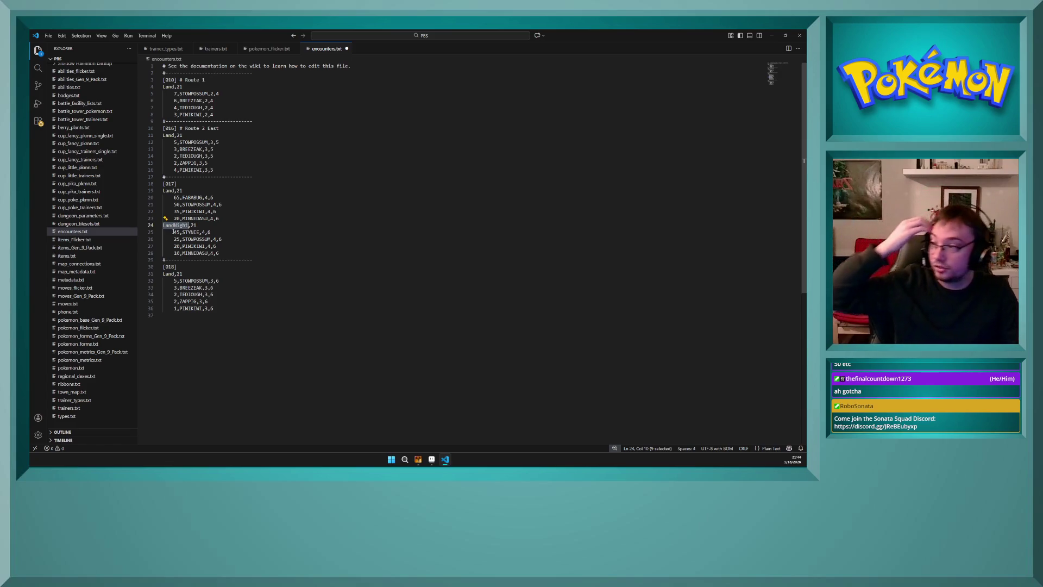
pyautogui.moveTo(219, 224)
pyautogui.mouseDown()
pyautogui.moveTo(223, 253)
pyautogui.moveTo(220, 221)
pyautogui.moveTo(136, 200)
pyautogui.mouseUp()
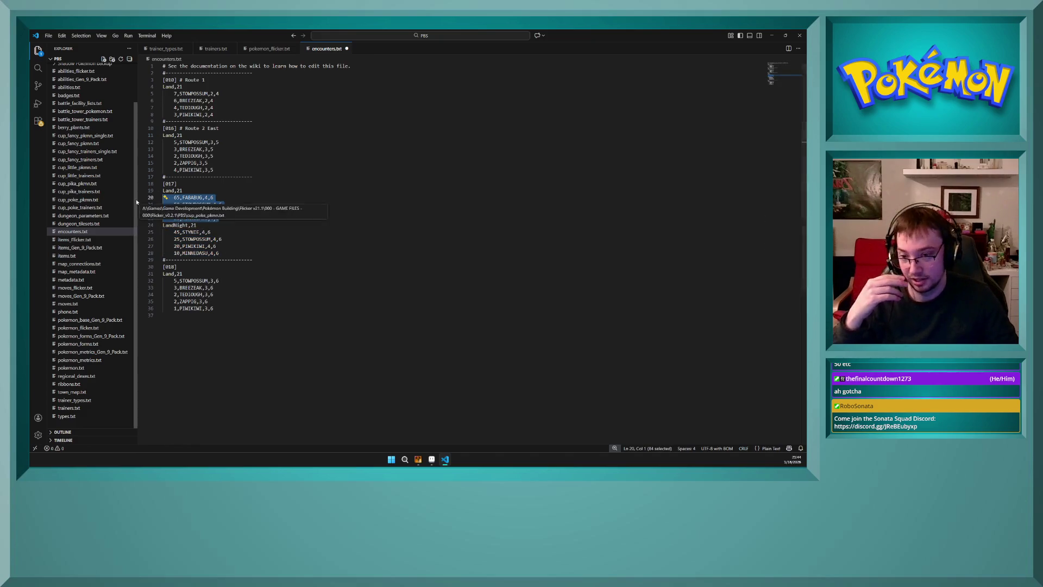
pyautogui.click(204, 225)
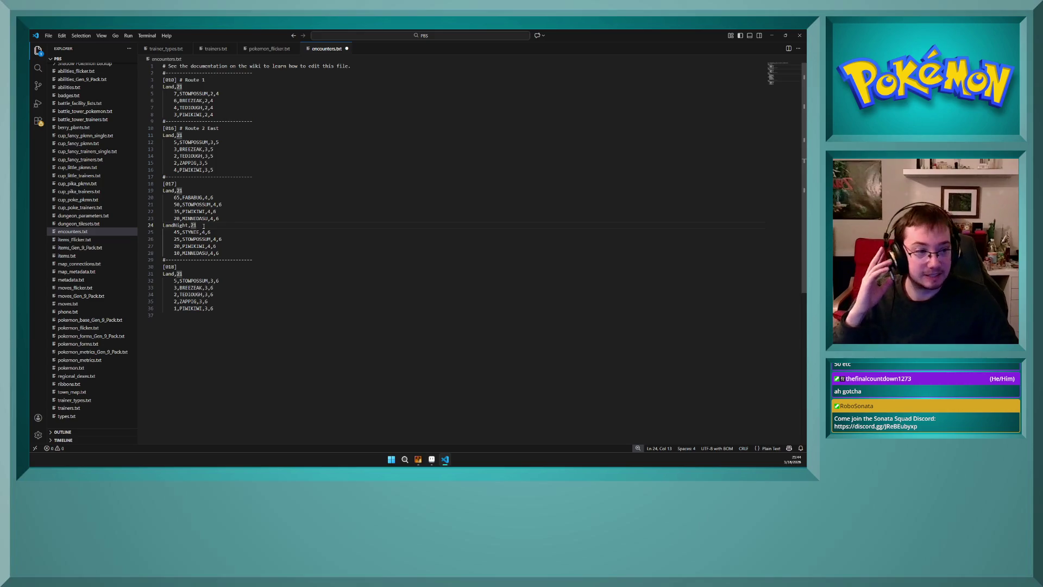
pyautogui.doubleClick(174, 225)
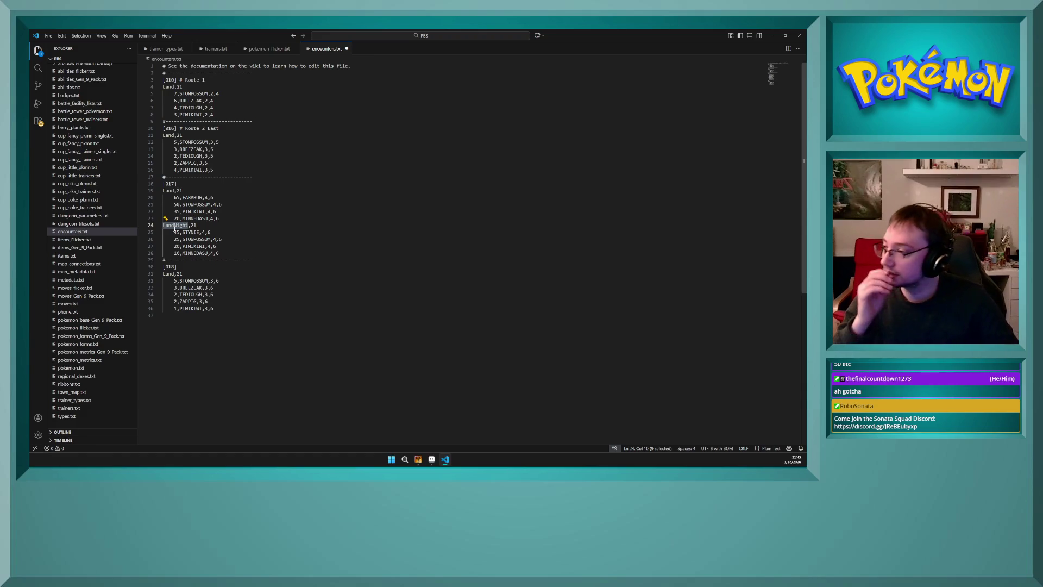
pyautogui.click(215, 227)
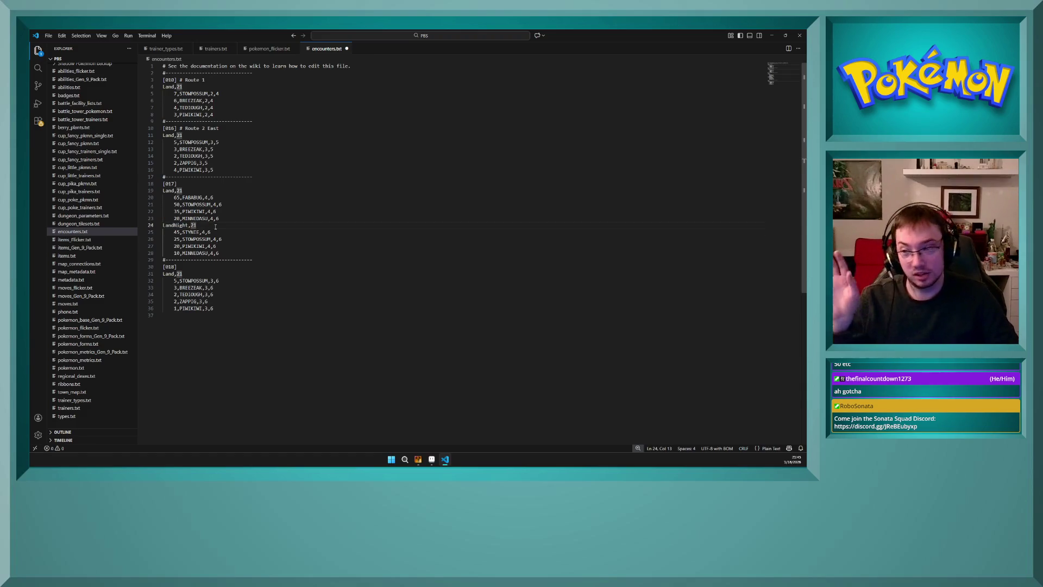
pyautogui.moveTo(220, 253); pyautogui.dragTo(163, 212)
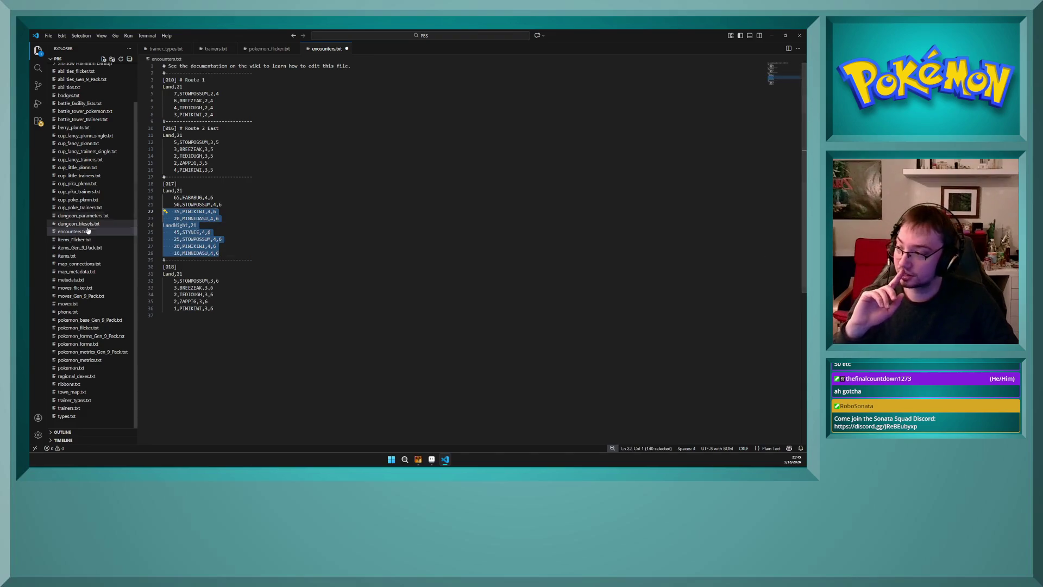
pyautogui.click(191, 239)
pyautogui.moveTo(220, 253); pyautogui.dragTo(173, 232)
pyautogui.click(241, 246)
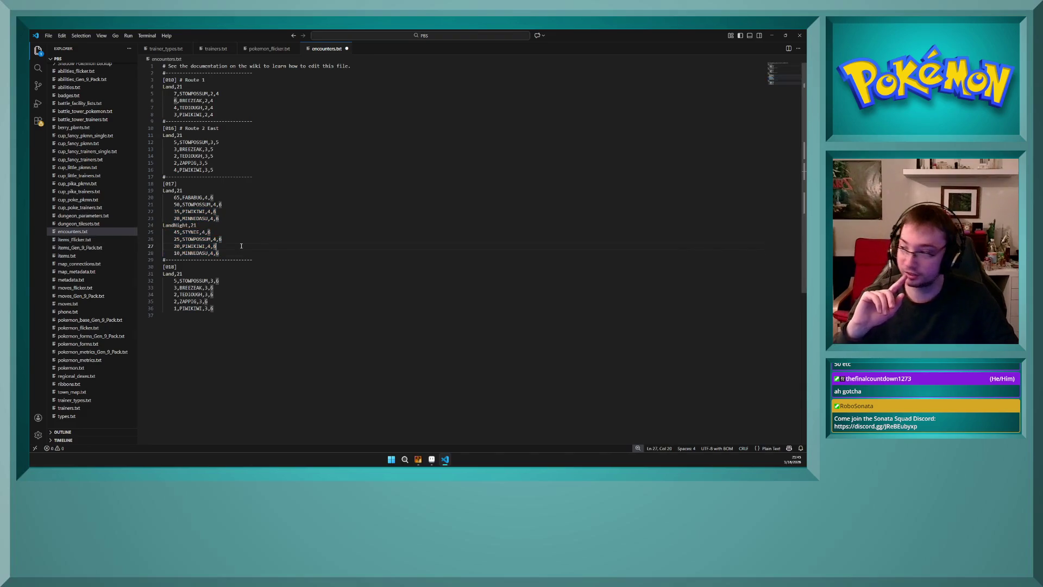
pyautogui.click(233, 273)
# - Label the [017] header with the Rikkari Woods map name
pyautogui.click(232, 266)
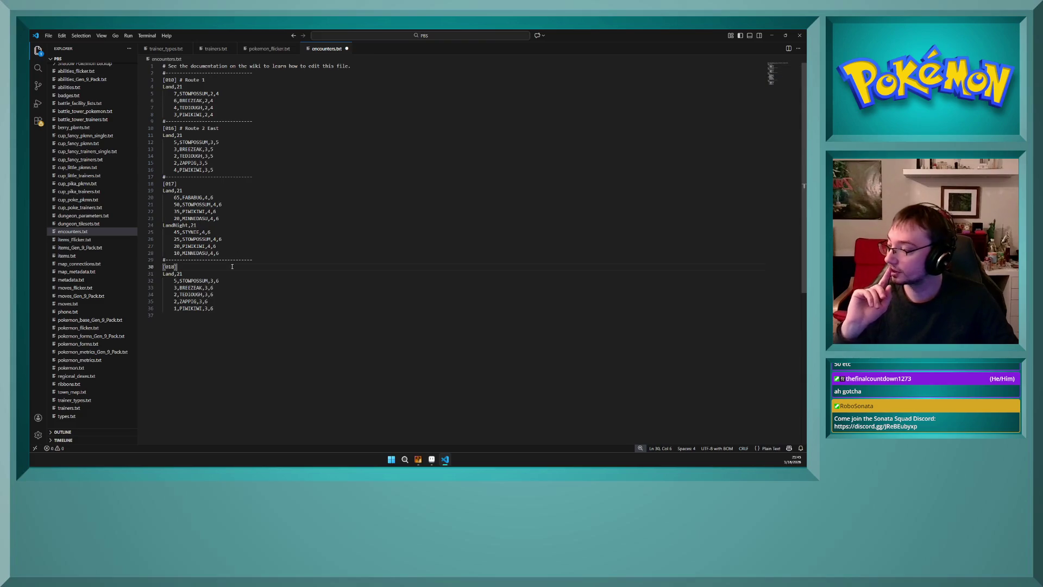
pyautogui.click(198, 187)
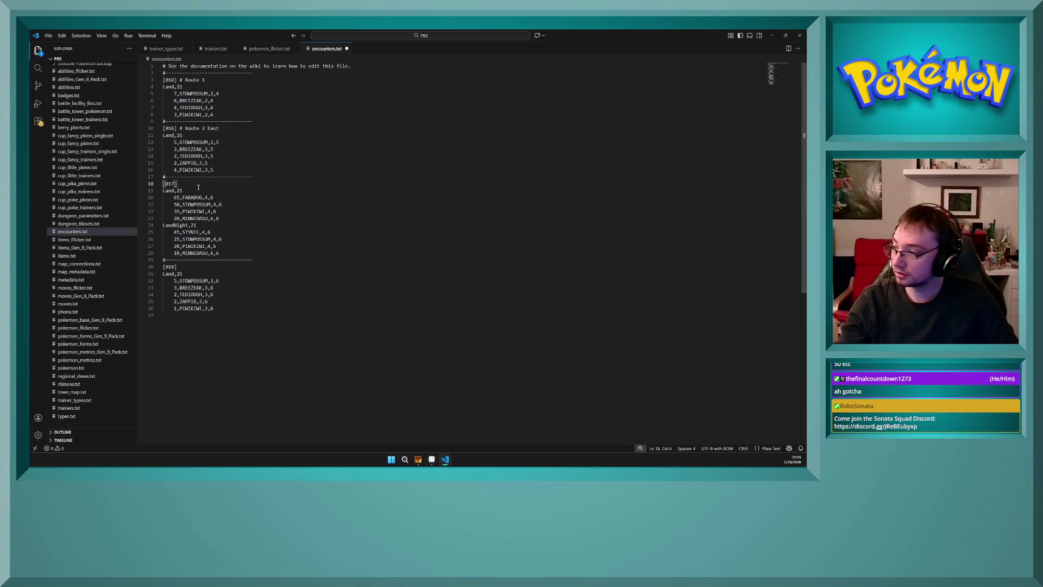
pyautogui.write('R ')
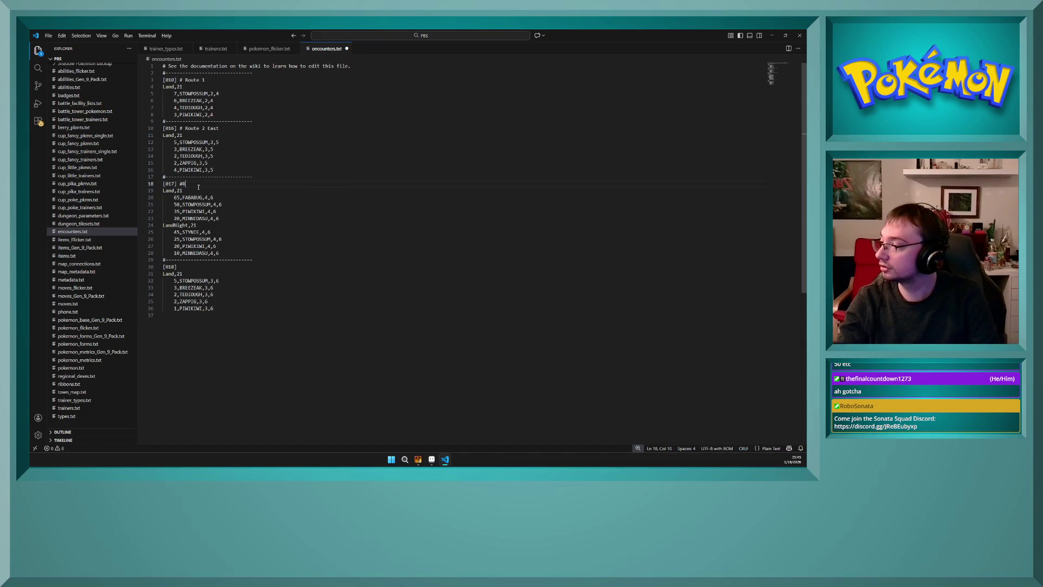
pyautogui.write('ikkariWoods')
pyautogui.click(210, 190)
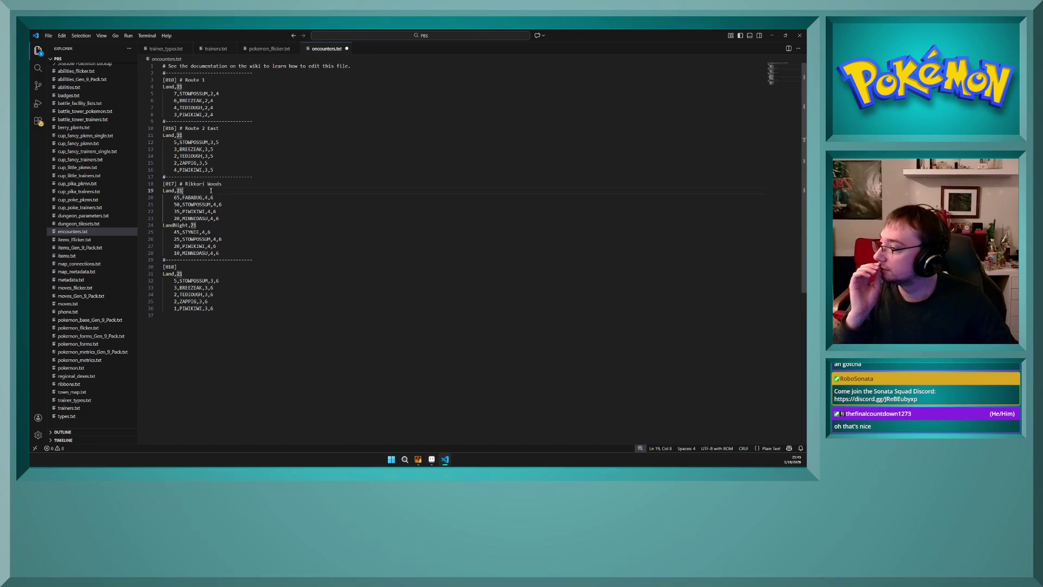
# - Add '# Route 2 West' after [018] and review Route 2 East's encounter levels
pyautogui.click(200, 266)
pyautogui.write('#')
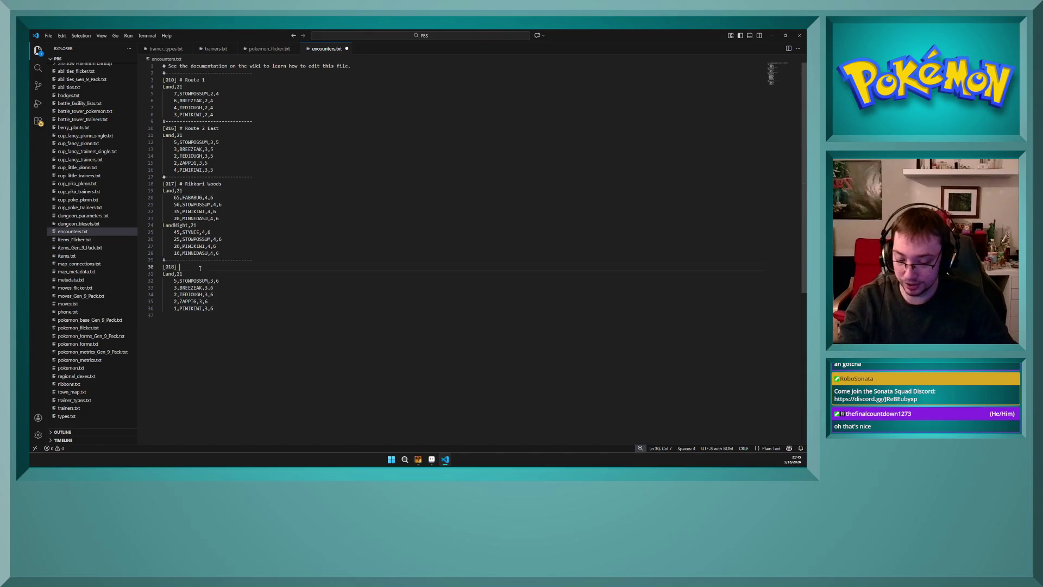
pyautogui.write(' Route 2 West')
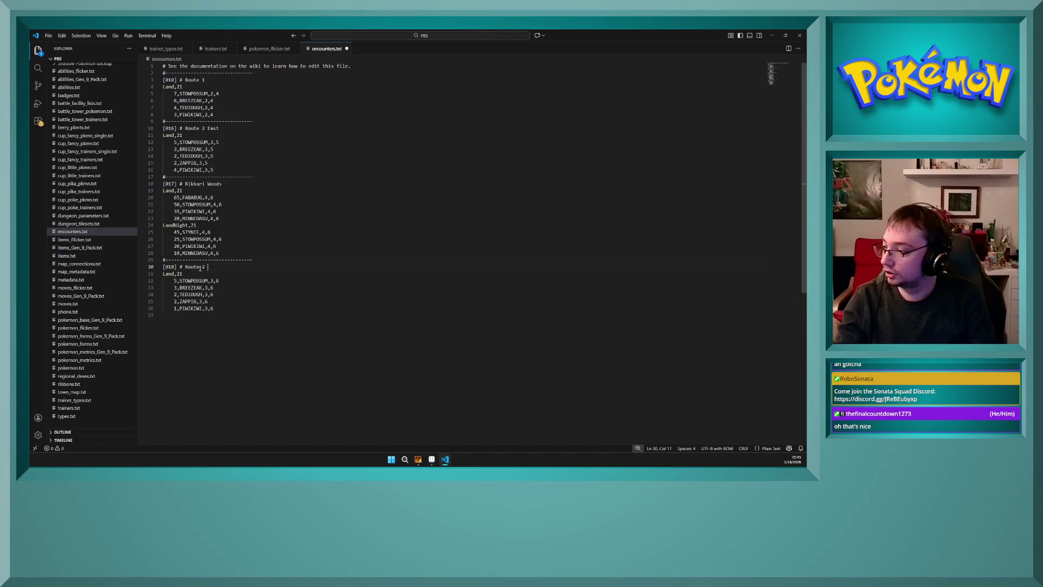
pyautogui.click(201, 278)
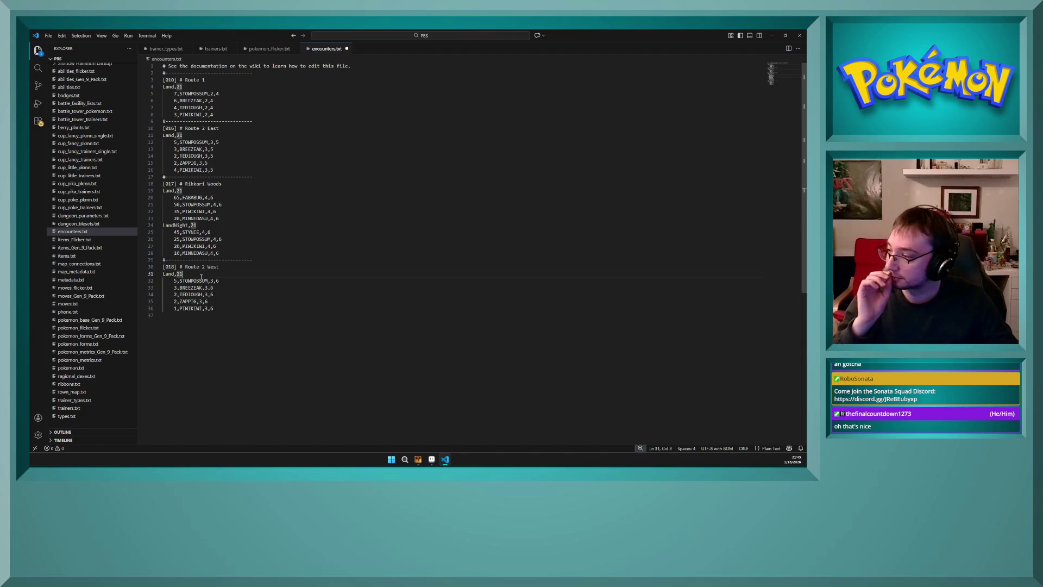
pyautogui.click(217, 156)
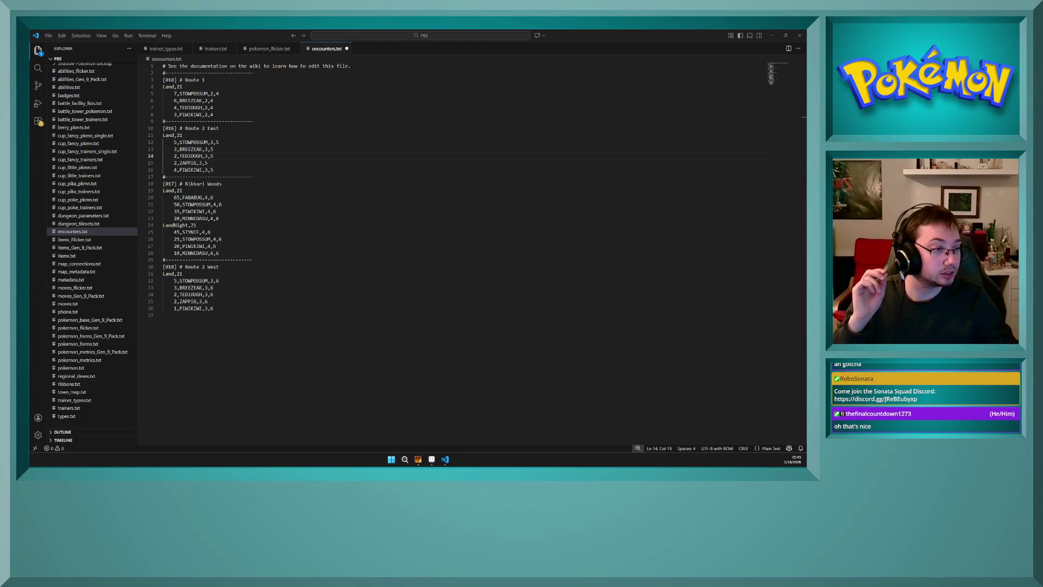
pyautogui.click(222, 169)
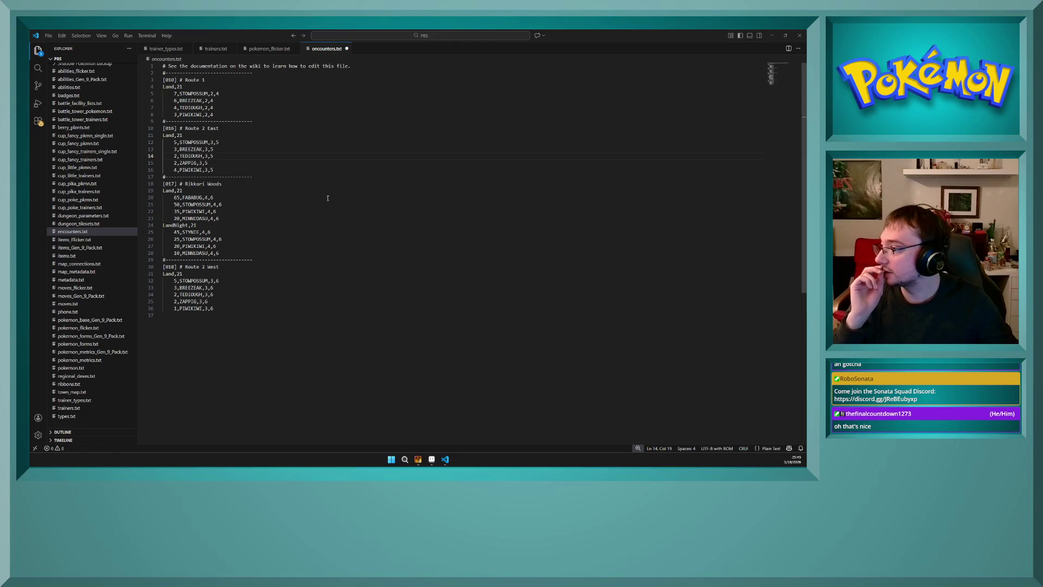
# - Copy the Route 2 East encounter block over Route 2 West's old entries
pyautogui.moveTo(222, 170)
pyautogui.mouseDown()
pyautogui.moveTo(199, 163)
pyautogui.moveTo(215, 150)
pyautogui.moveTo(179, 162)
pyautogui.moveTo(217, 165)
pyautogui.moveTo(149, 127)
pyautogui.mouseUp()
pyautogui.click(216, 168)
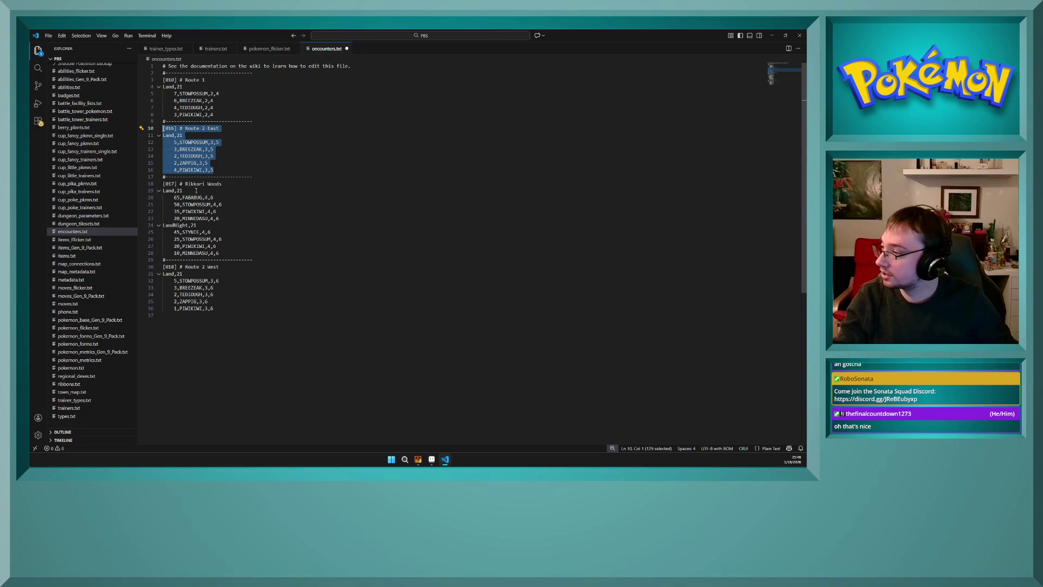
pyautogui.click(188, 149)
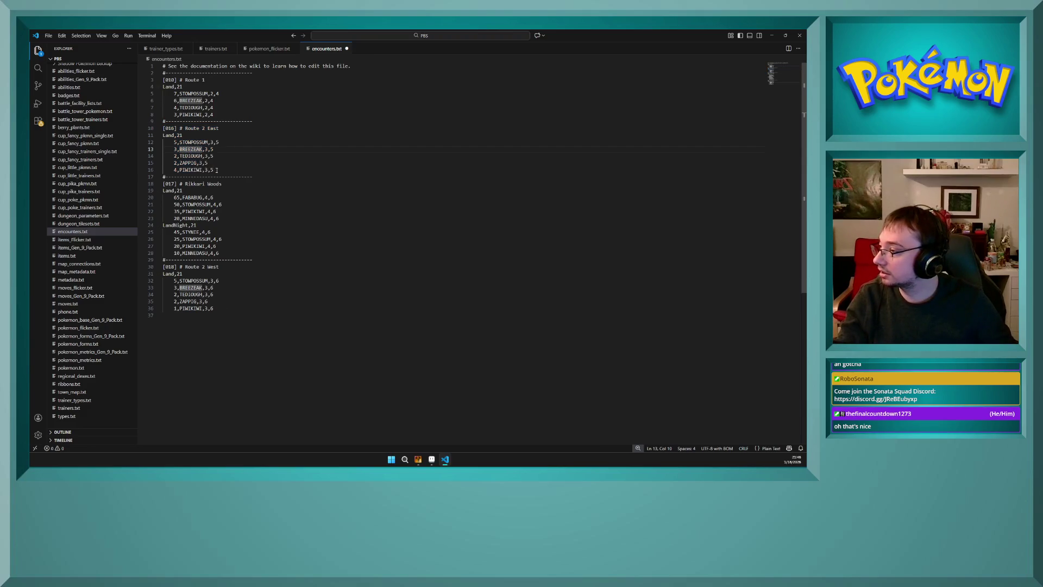
pyautogui.moveTo(216, 170); pyautogui.dragTo(161, 135)
pyautogui.hotkey('ctrl', 'c')
pyautogui.moveTo(216, 336); pyautogui.dragTo(162, 274)
pyautogui.hotkey('ctrl', 'v')
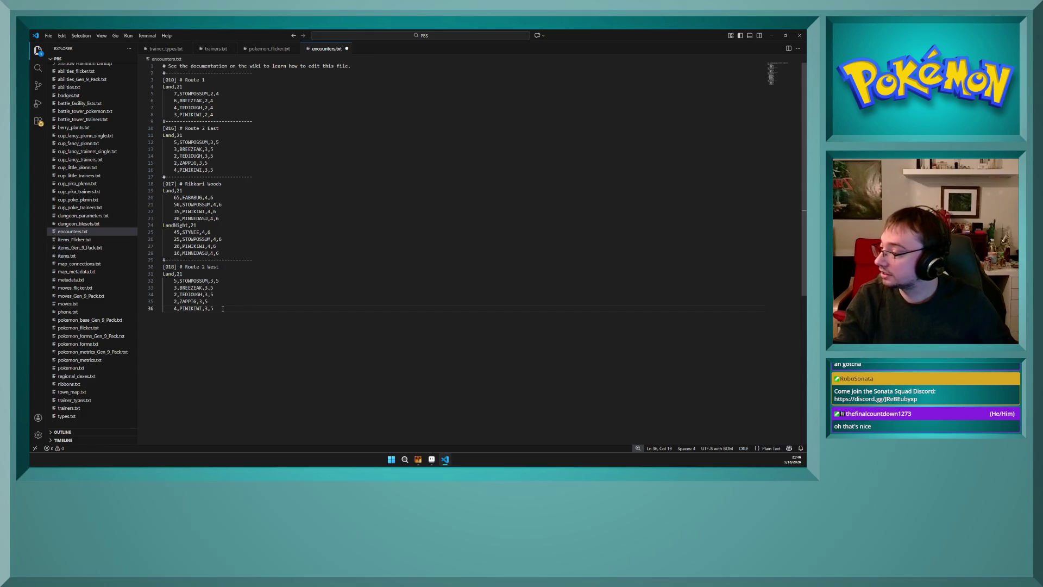
# - Verify the pasted Route 2 West levels, then bring RPG Maker XP forward
pyautogui.click(226, 283)
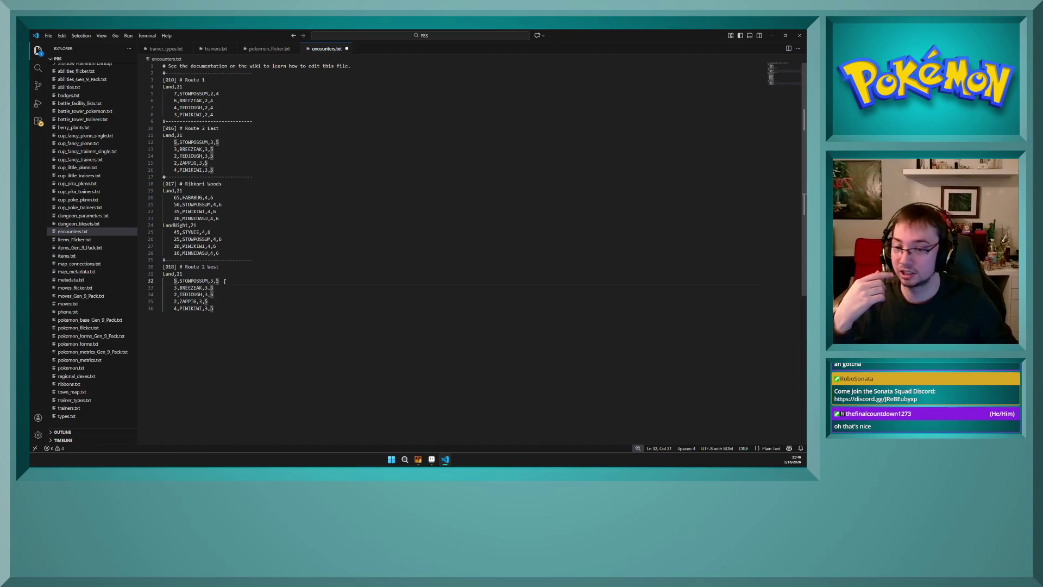
pyautogui.click(225, 247)
pyautogui.click(228, 289)
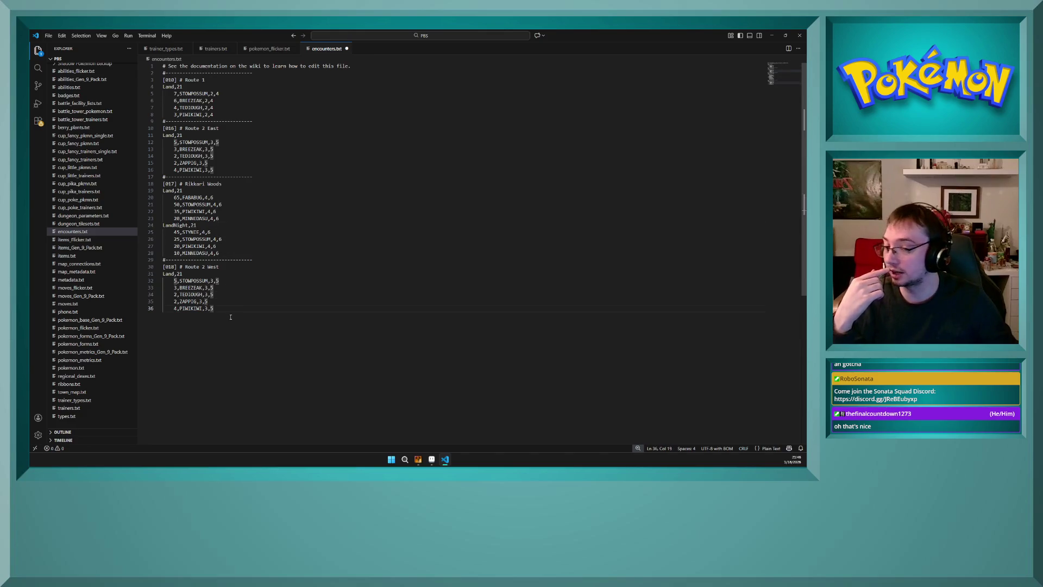
pyautogui.click(418, 460)
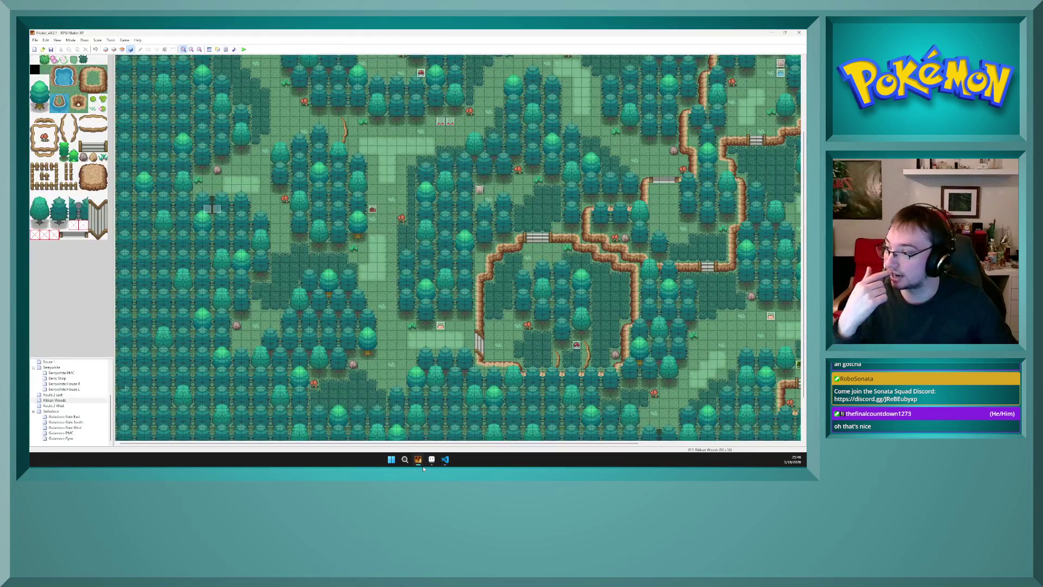
# - Preview the Route 2 West and town maps in RPG Maker XP
pyautogui.click(53, 406)
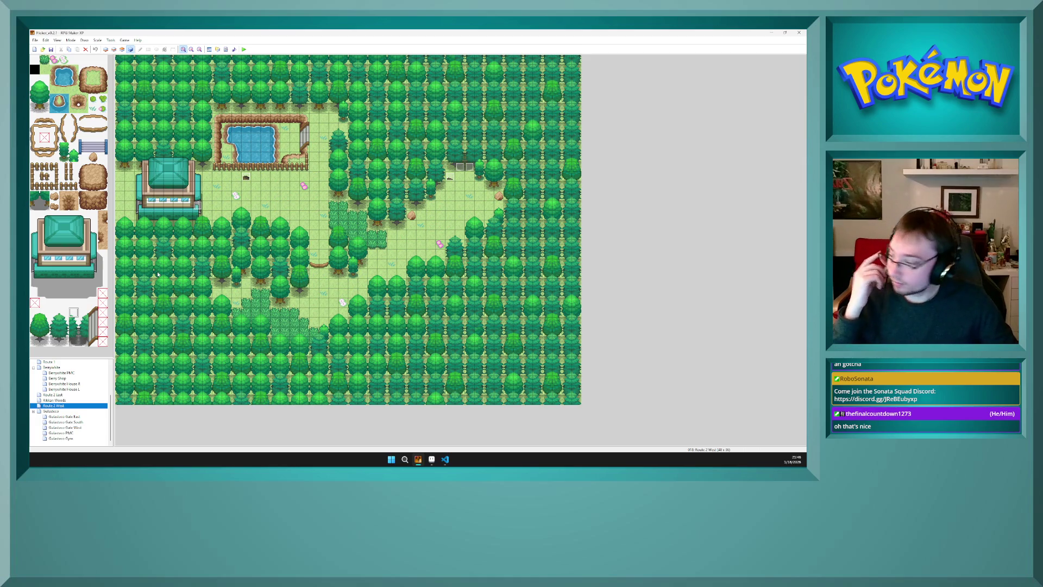
pyautogui.click(63, 411)
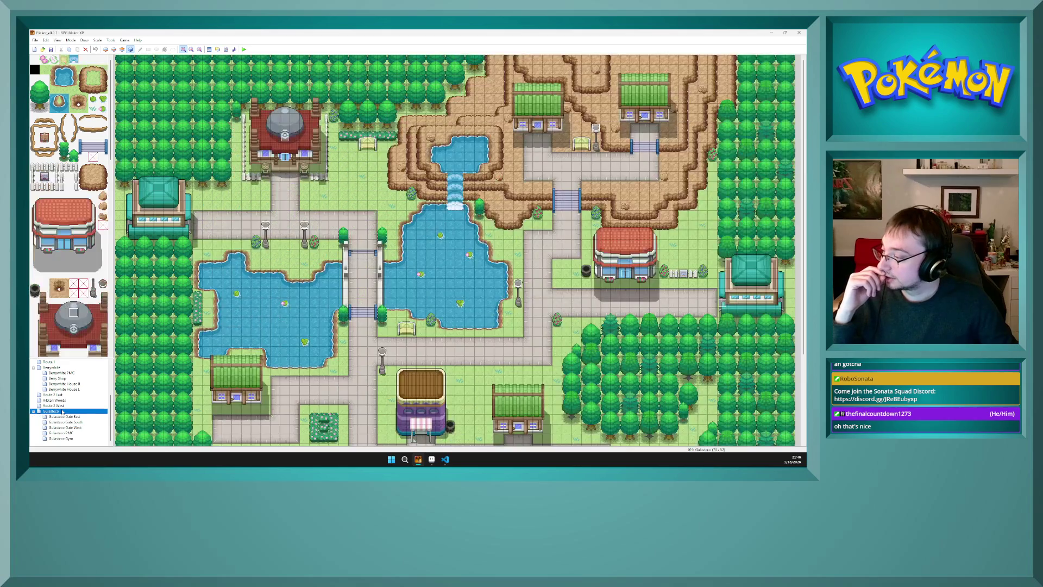
pyautogui.press('Up')
# - Save encounters.txt in VS Code
pyautogui.click(445, 459)
pyautogui.hotkey('ctrl', 's')
pyautogui.hotkey('ctrl', 'd')
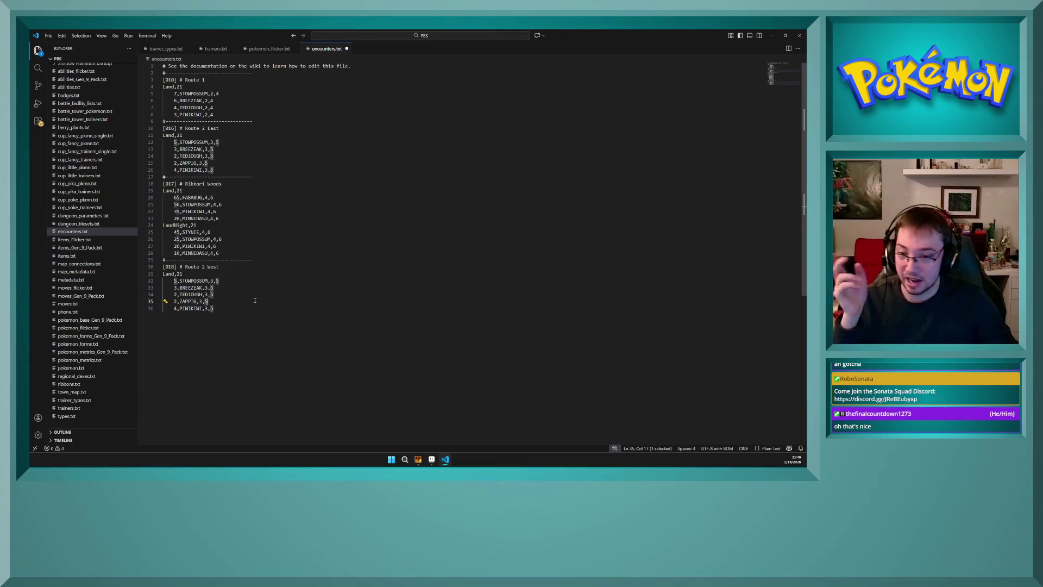
pyautogui.click(255, 300)
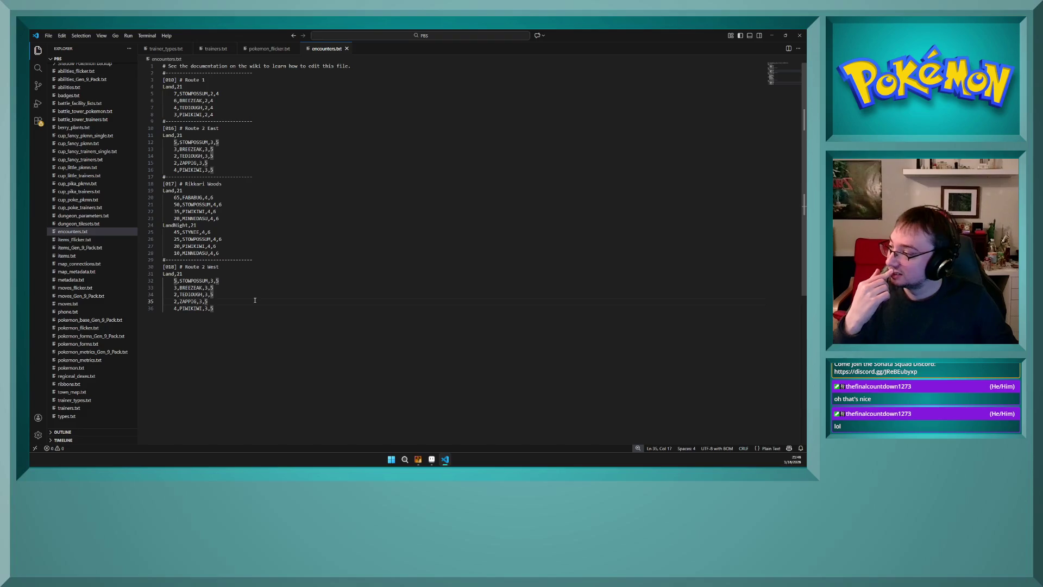
# - Browse Route 2 East and the woods, then open Route 2 West's event 004
pyautogui.click(417, 459)
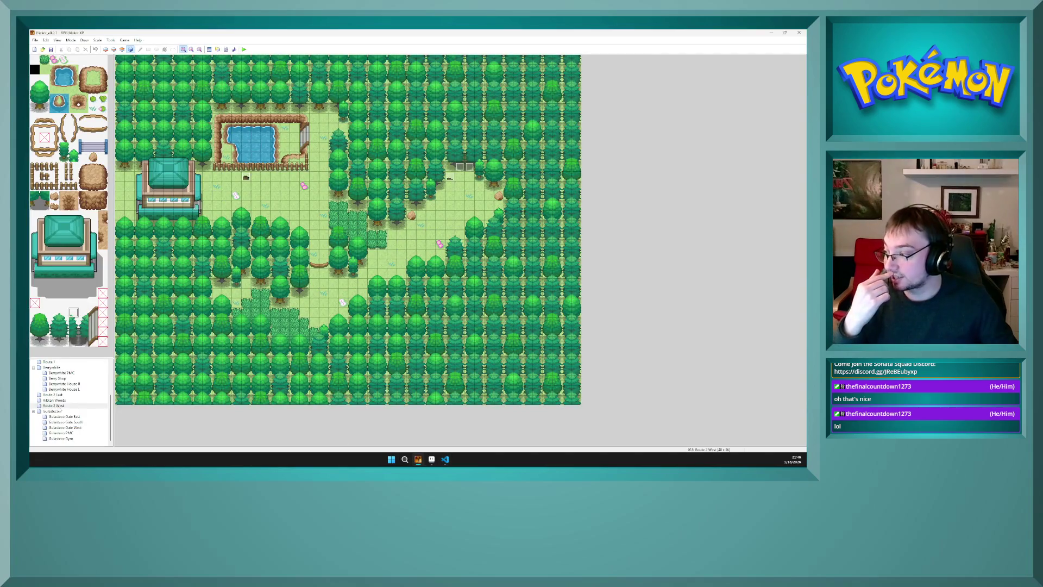
pyautogui.click(58, 395)
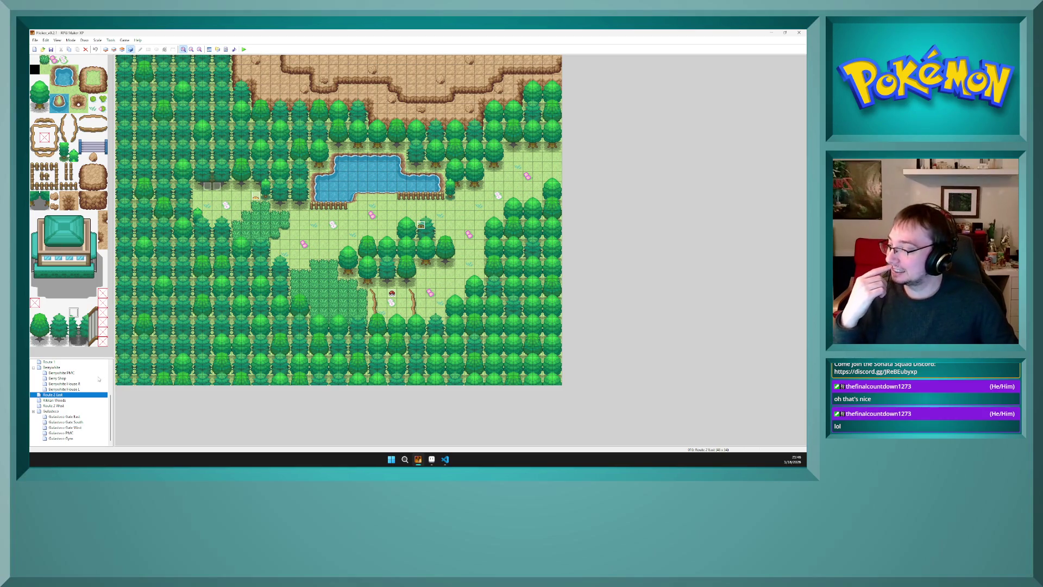
pyautogui.click(82, 400)
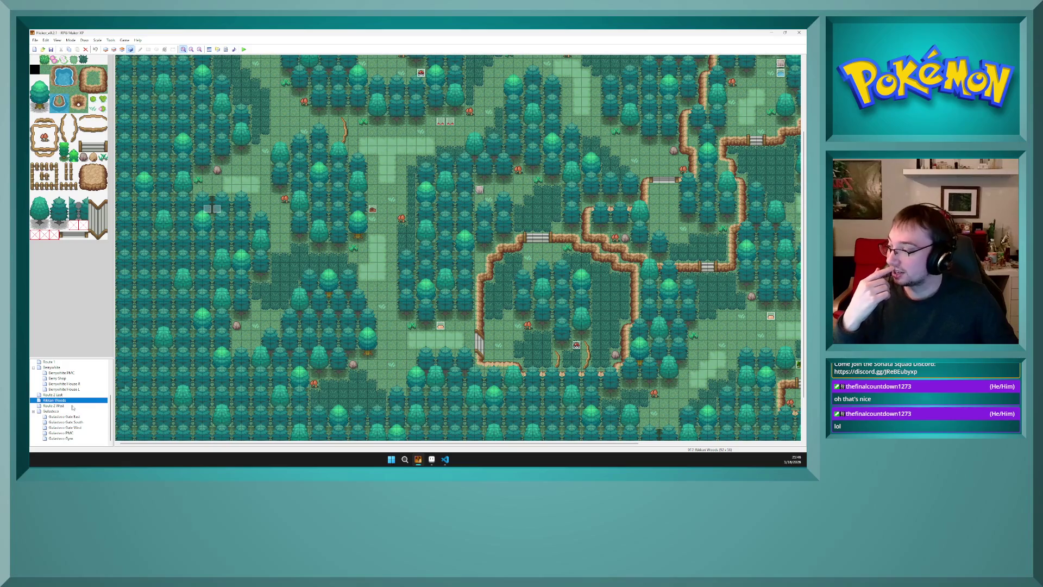
pyautogui.click(71, 406)
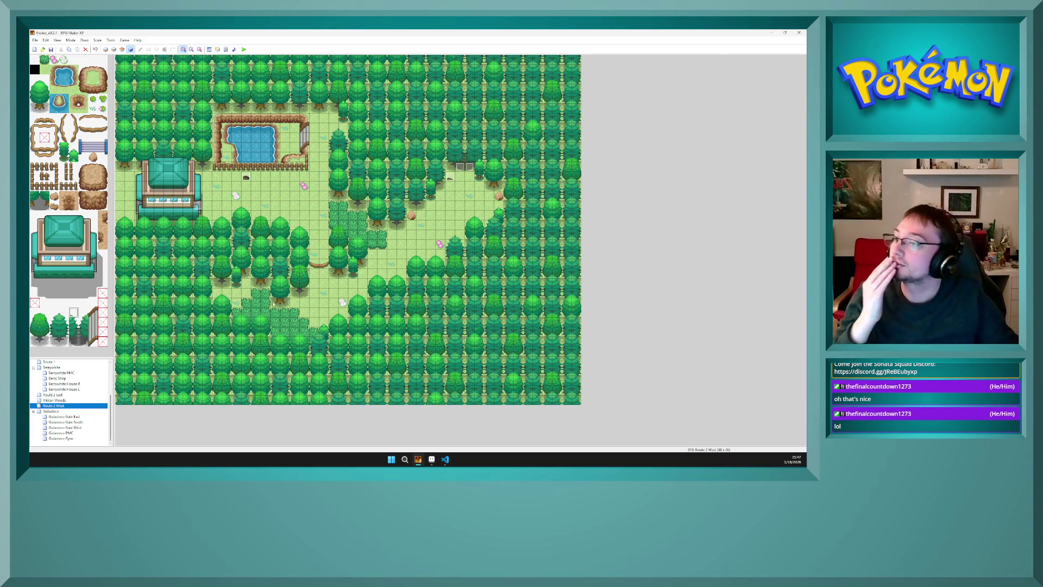
pyautogui.click(460, 177)
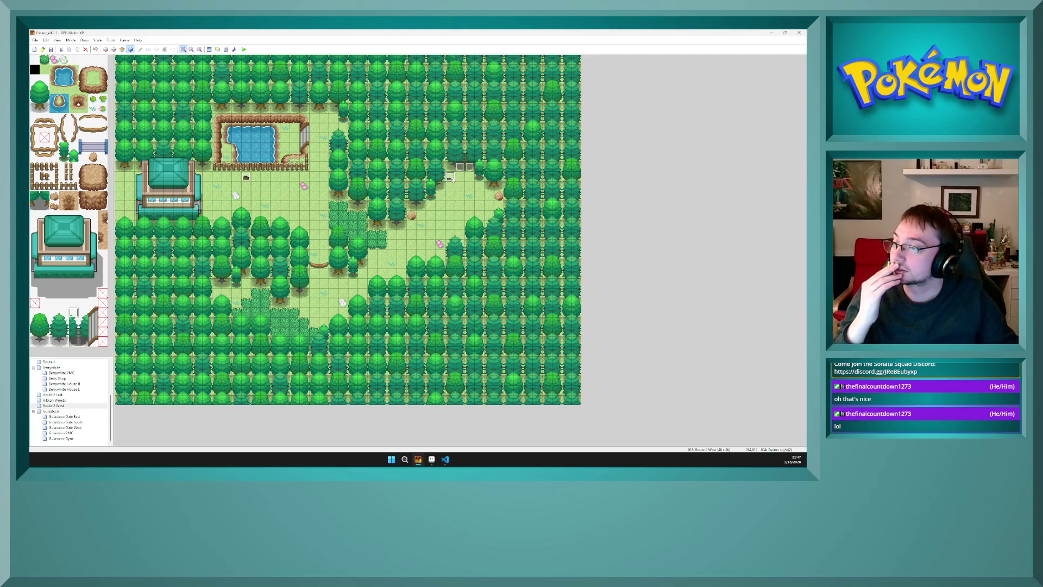
pyautogui.doubleClick(455, 179)
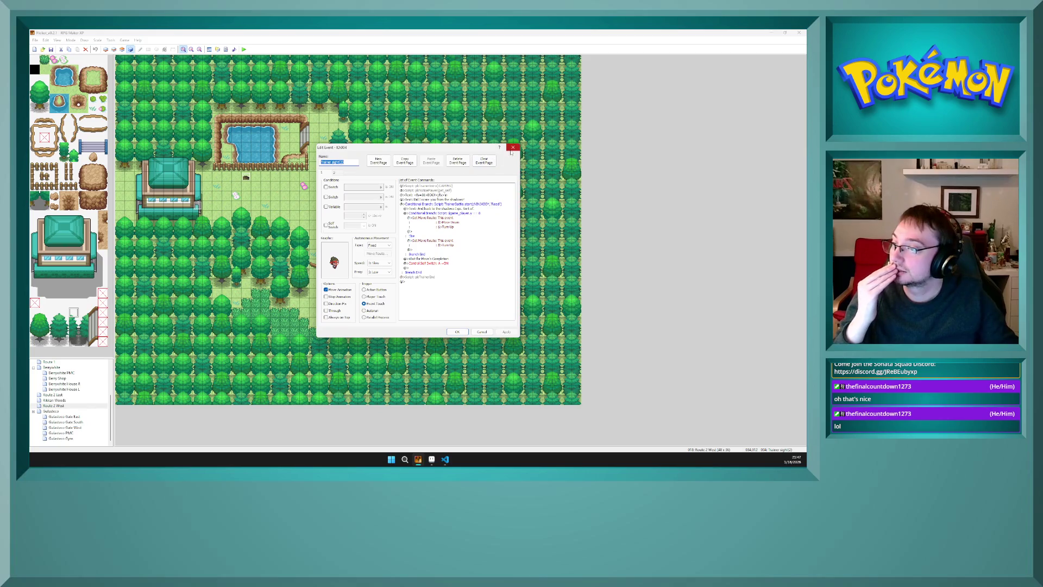
# - Close the event editor and browse Route 2 West, Gulasteco, Gate East and Gym maps
pyautogui.click(513, 147)
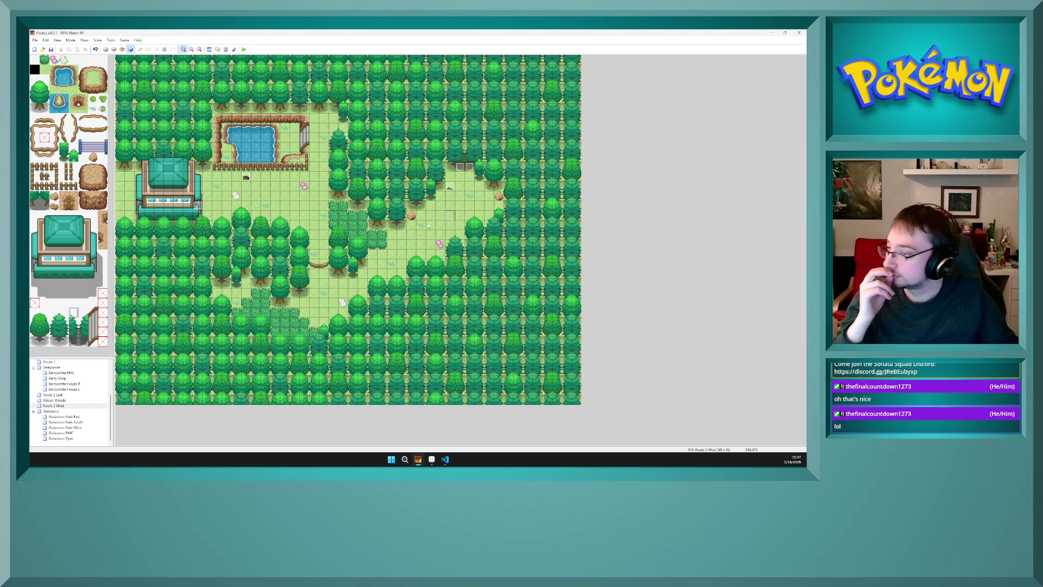
pyautogui.click(65, 405)
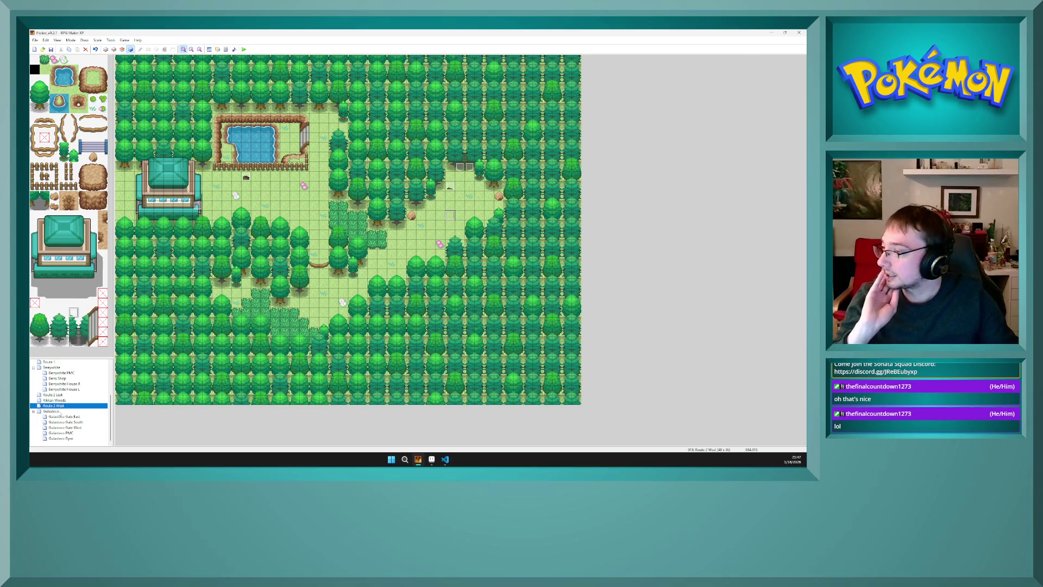
pyautogui.click(60, 412)
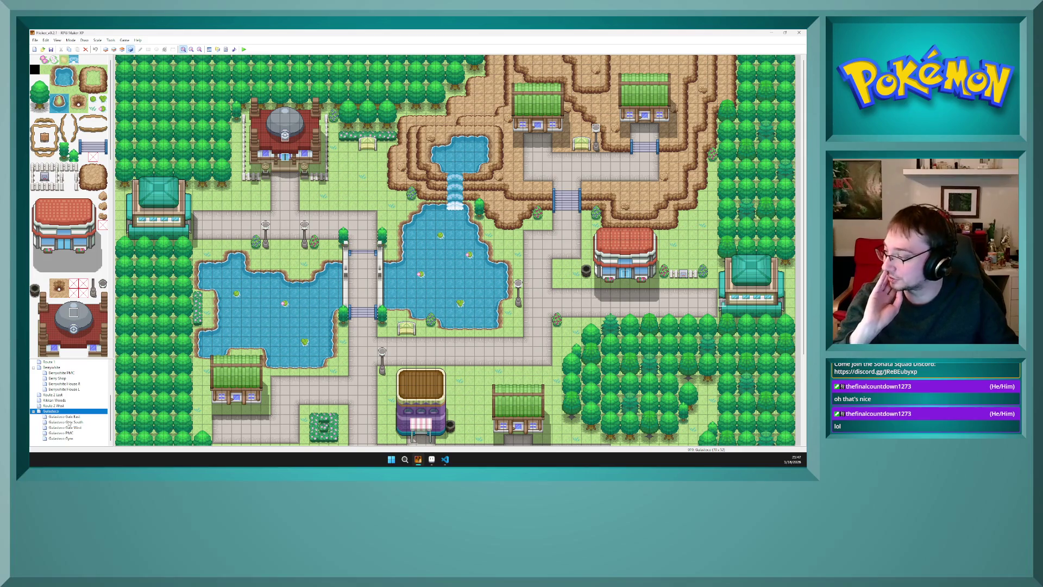
pyautogui.click(66, 417)
pyautogui.click(61, 411)
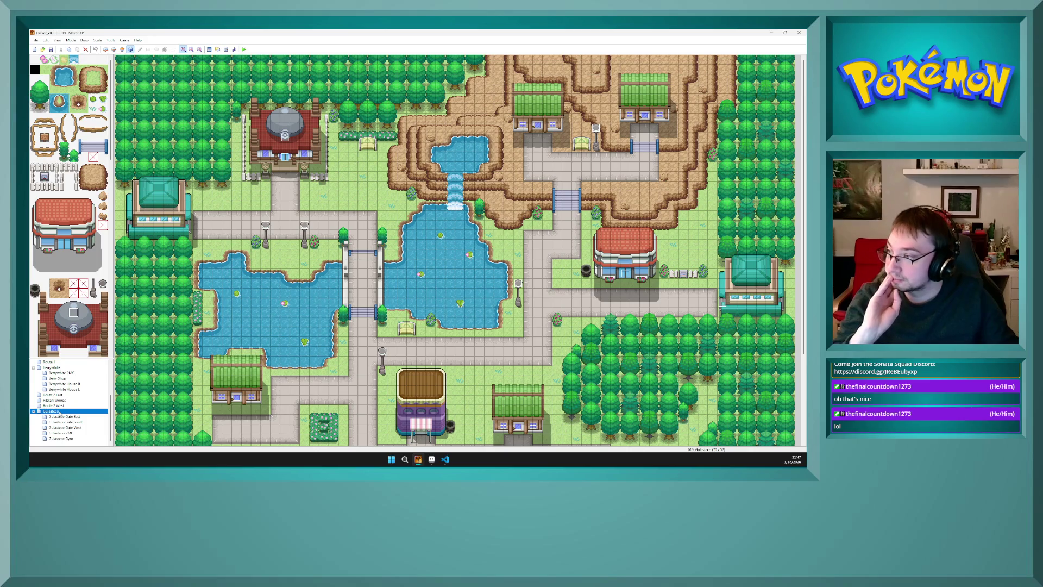
pyautogui.click(62, 439)
# - Flip between the Gulasteco town and Gym maps, then go to trainers.txt in VS Code
pyautogui.click(283, 308)
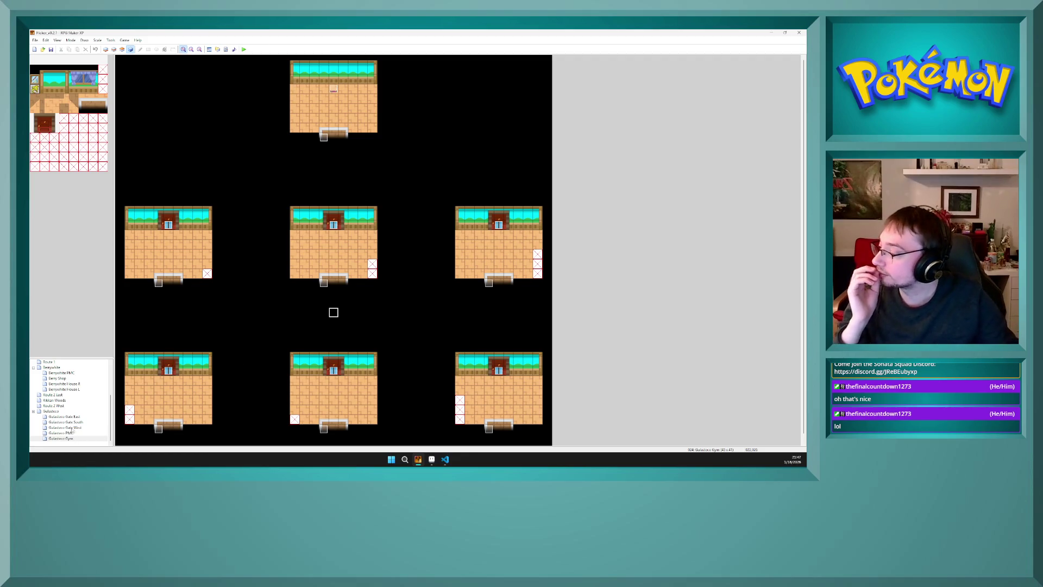
pyautogui.click(70, 411)
pyautogui.press('End')
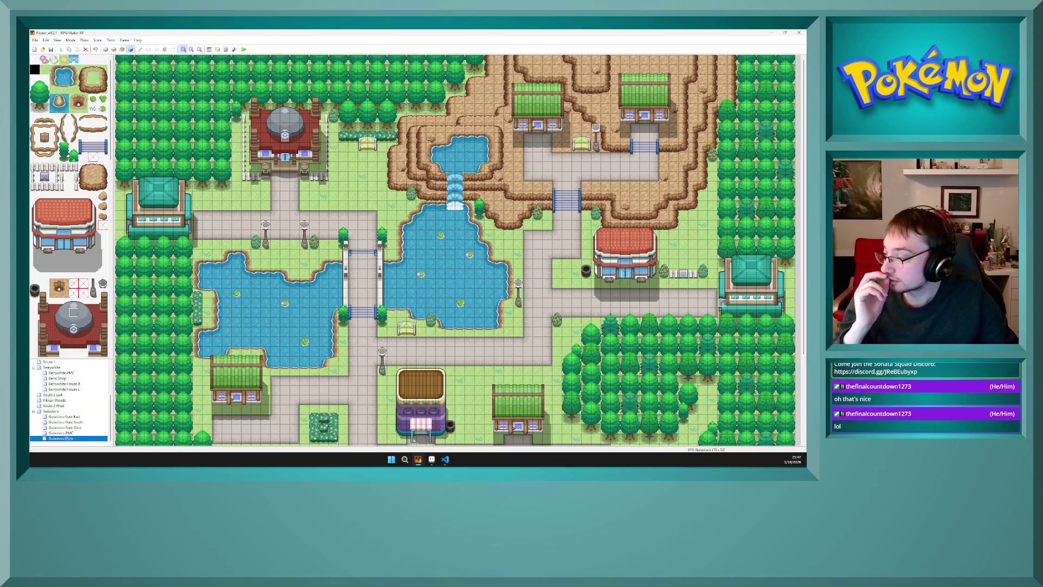
pyautogui.click(70, 411)
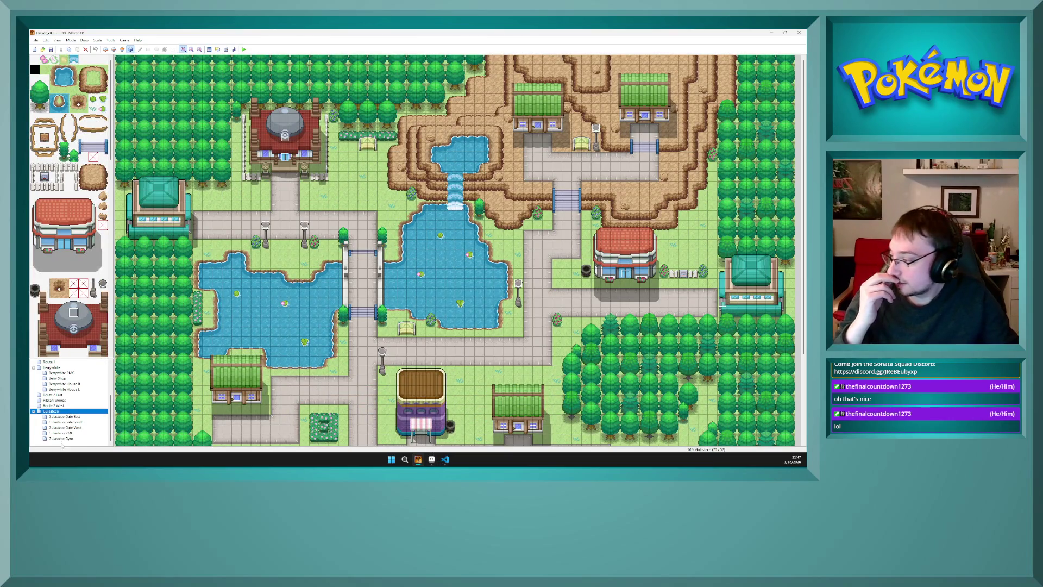
pyautogui.press('End')
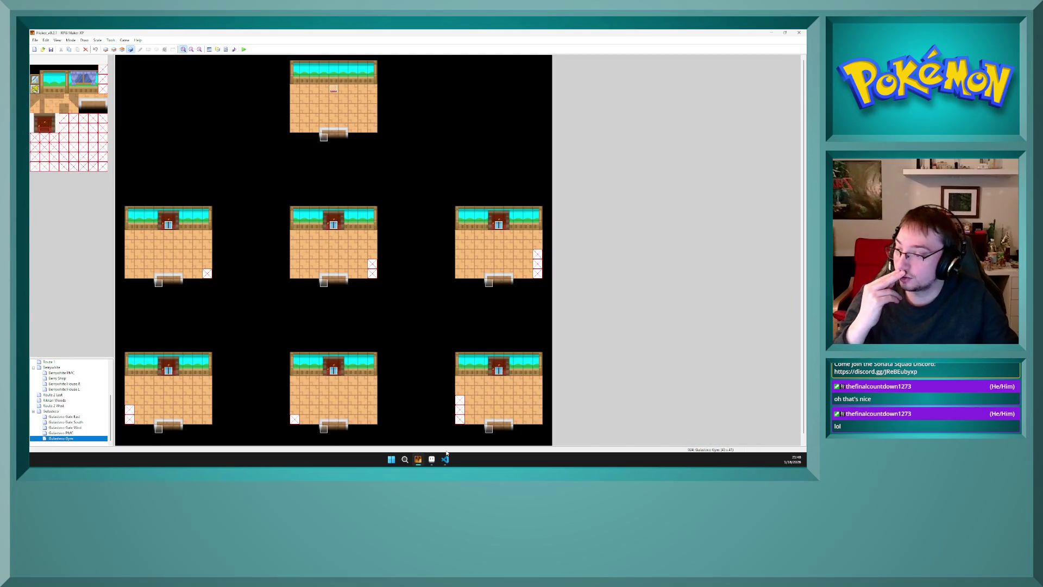
pyautogui.click(445, 459)
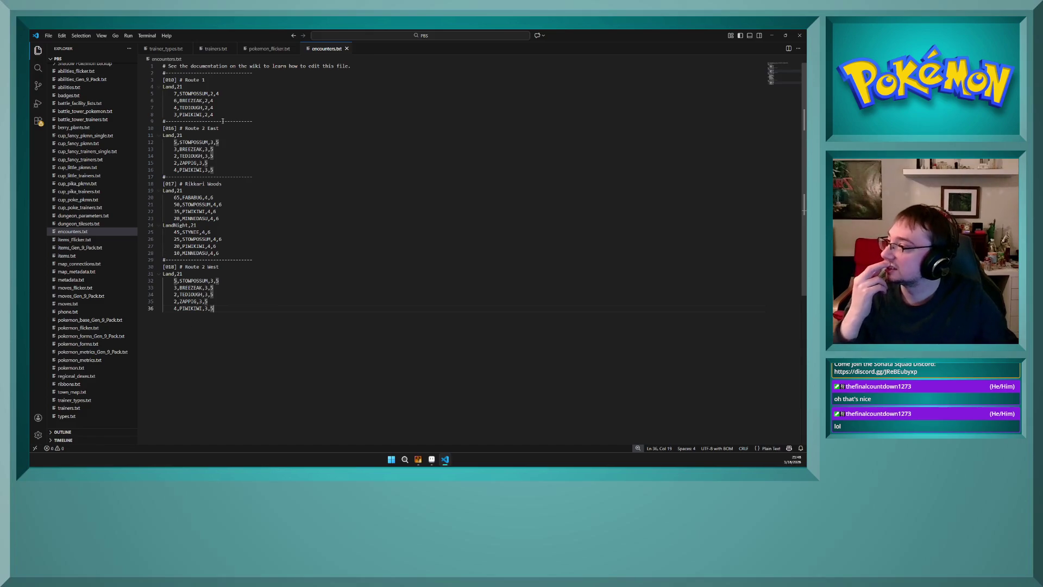
pyautogui.click(214, 48)
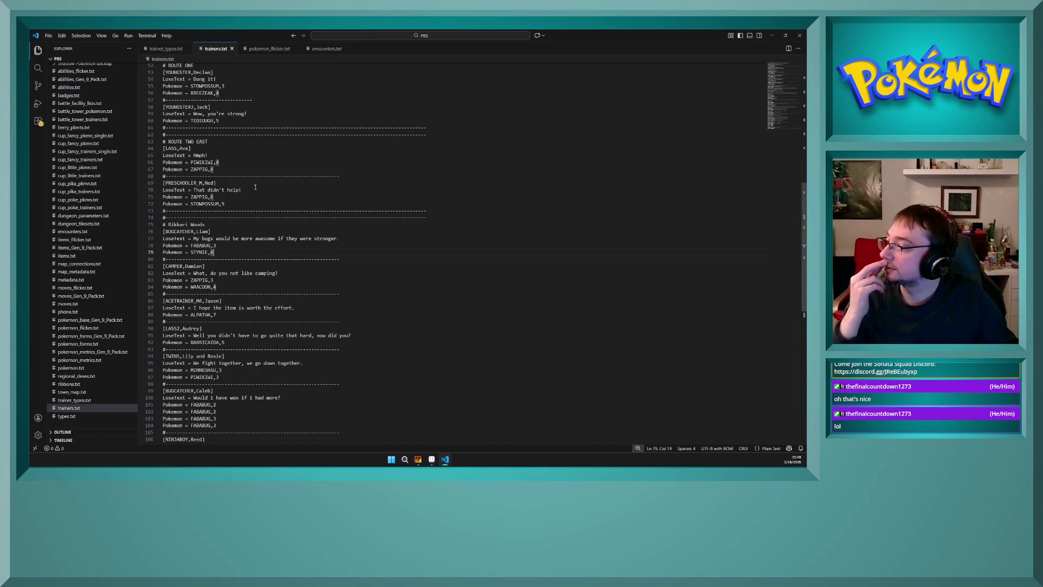
# - Scroll to the end of trainers.txt and select ORUMKYATT on line 109
pyautogui.scroll(-4, 255, 186)
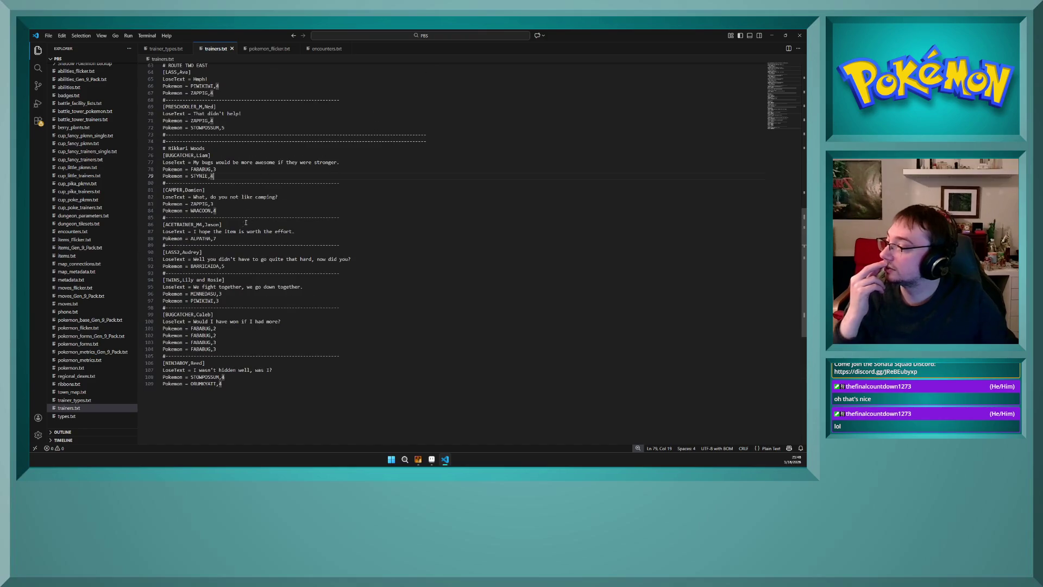
pyautogui.moveTo(423, 146); pyautogui.dragTo(142, 138)
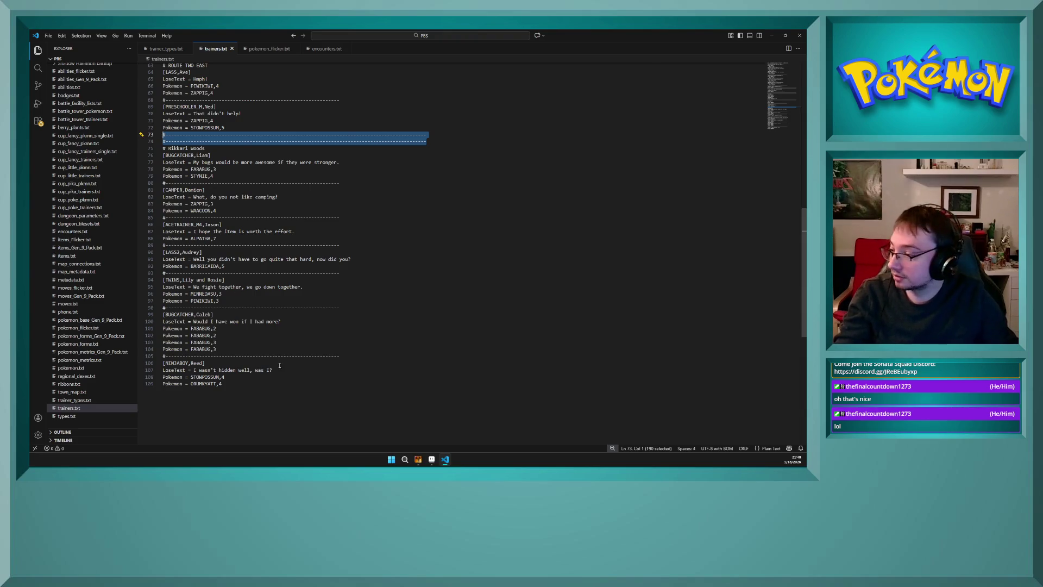
pyautogui.click(293, 410)
pyautogui.doubleClick(214, 384)
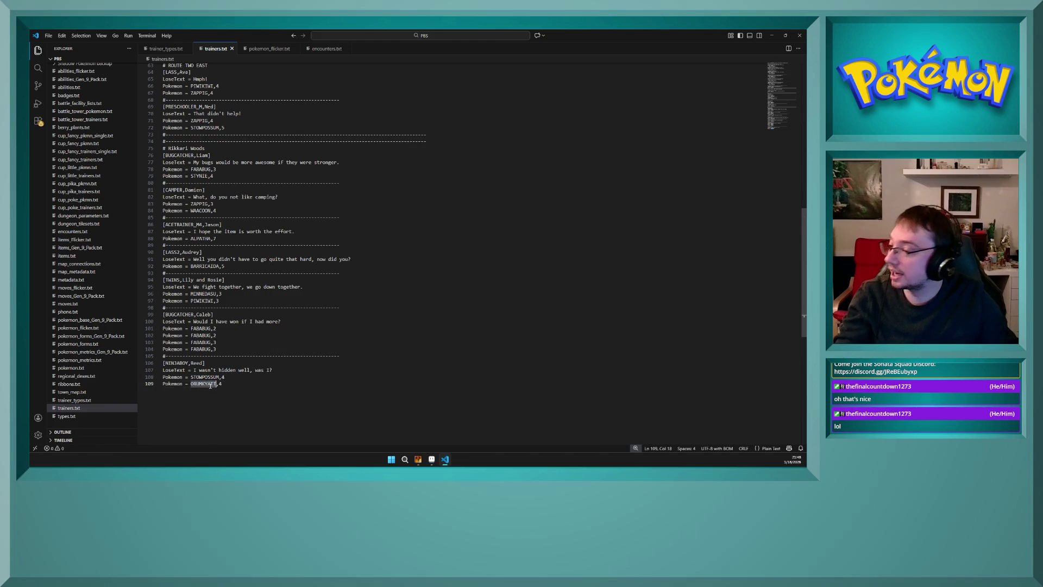
pyautogui.click(212, 394)
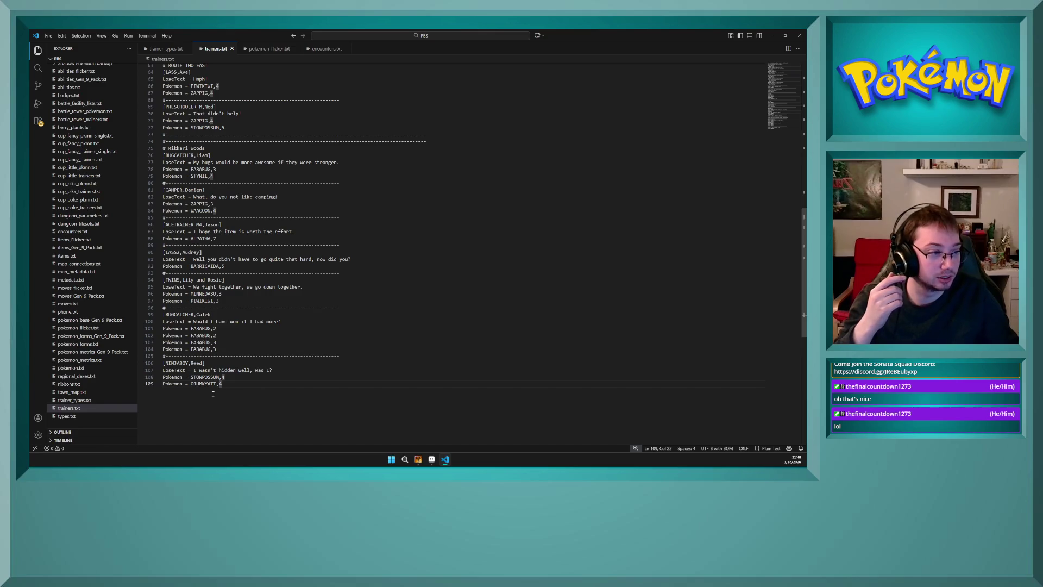
pyautogui.doubleClick(202, 384)
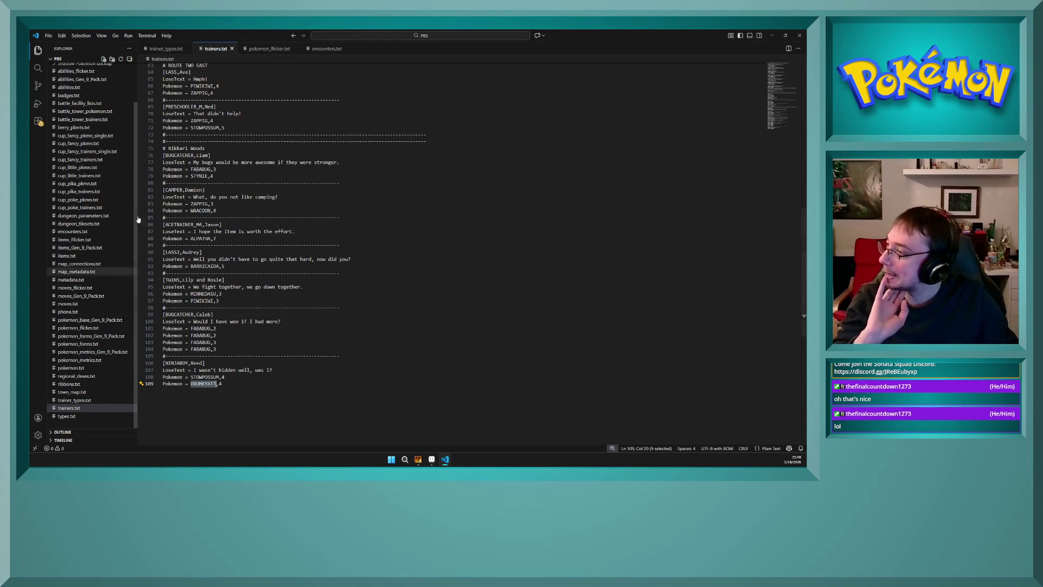
# - Search pokemon_flicker.txt for 'orum', clear the search, and return to the other files
pyautogui.click(276, 54)
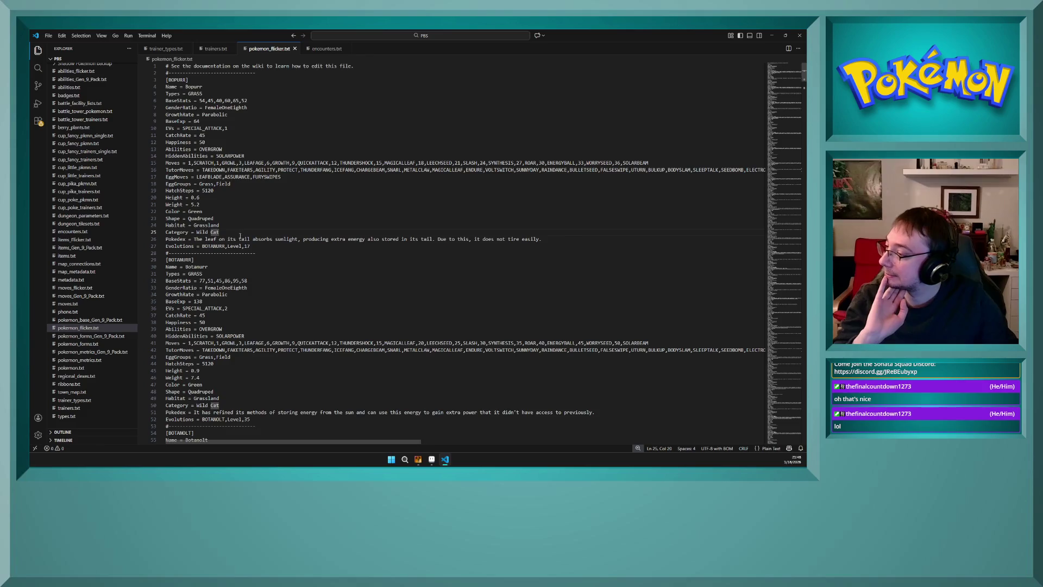
pyautogui.scroll(-5, 239, 239)
pyautogui.click(240, 237)
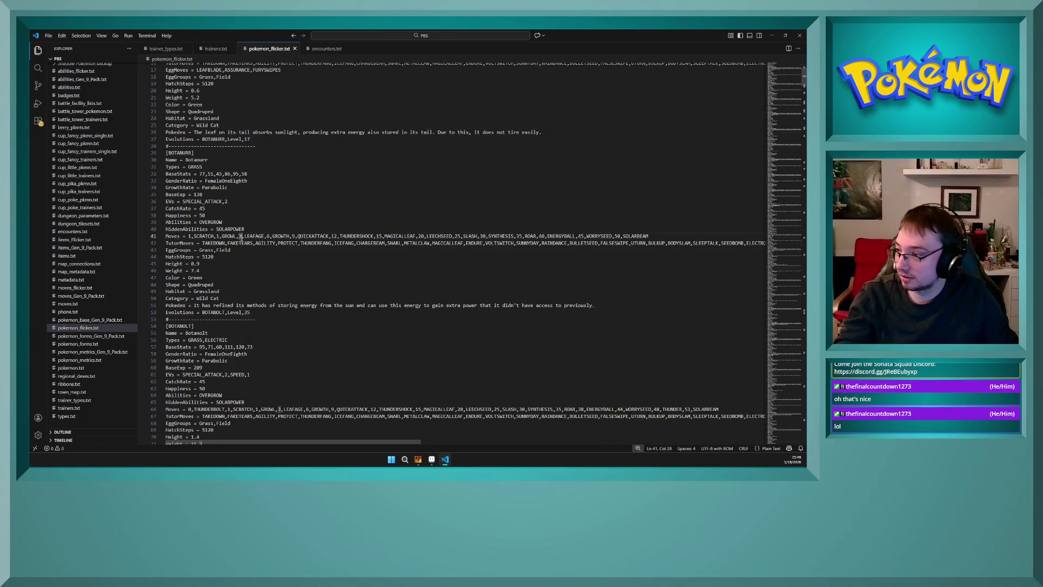
pyautogui.hotkey('ctrl', 'f')
pyautogui.write('orum')
pyautogui.press('BackSpace')
pyautogui.press('BackSpace')
pyautogui.press('BackSpace')
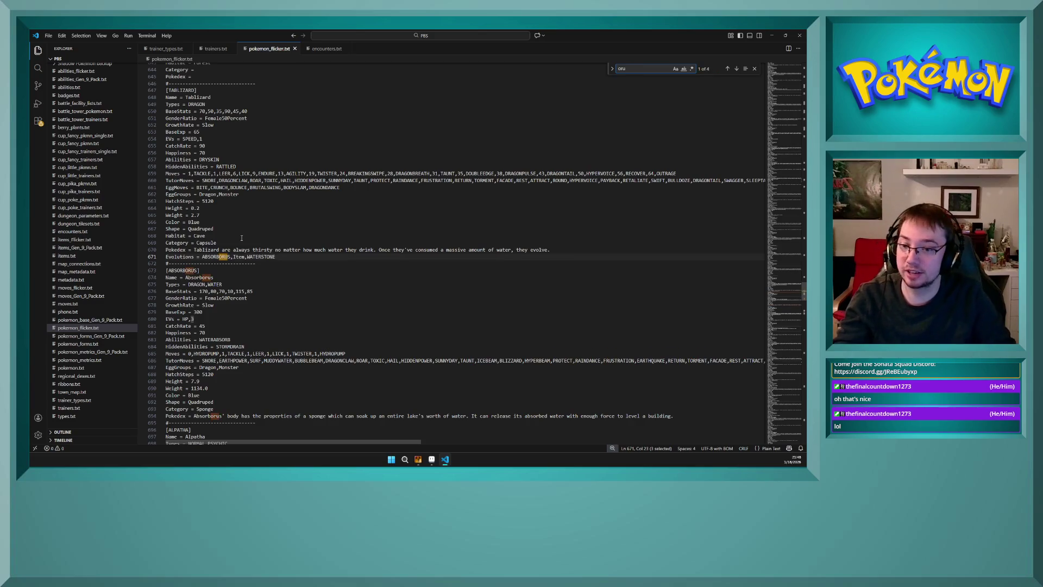
pyautogui.click(318, 50)
pyautogui.click(164, 49)
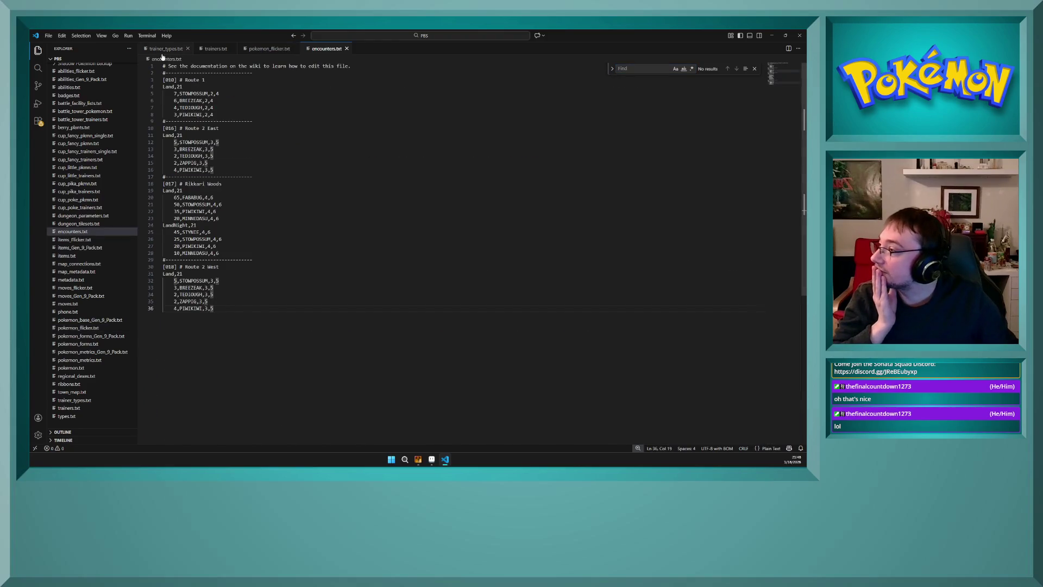
# - Drop ORUMKYATT from the Ninja Boy's party, raise STOWPOSSUM to level 6, and save
pyautogui.click(215, 50)
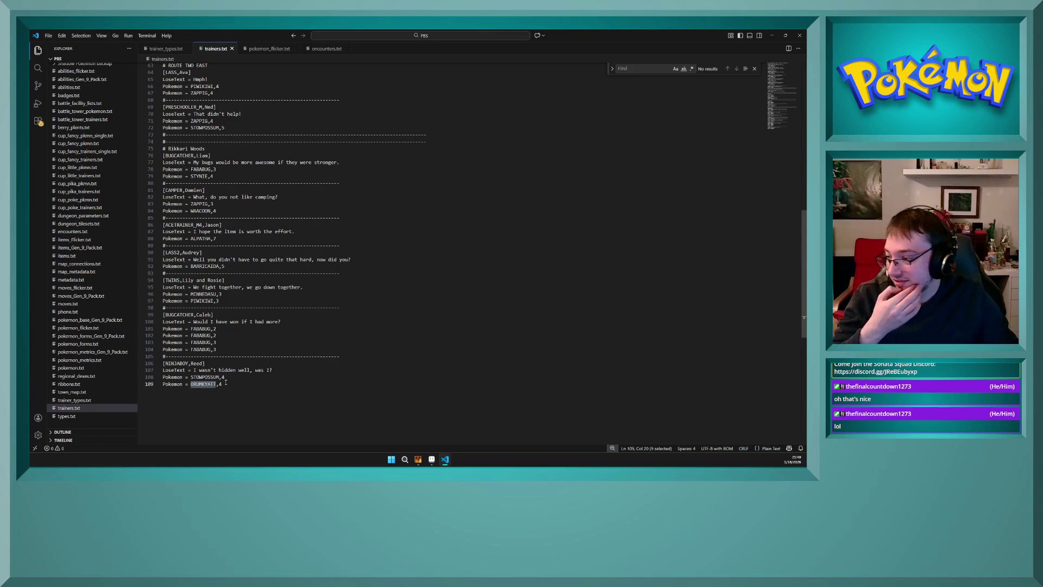
pyautogui.click(225, 383)
pyautogui.keyDown('shift'); pyautogui.click(157, 384); pyautogui.keyUp('shift')
pyautogui.press('BackSpace')
pyautogui.press('BackSpace')
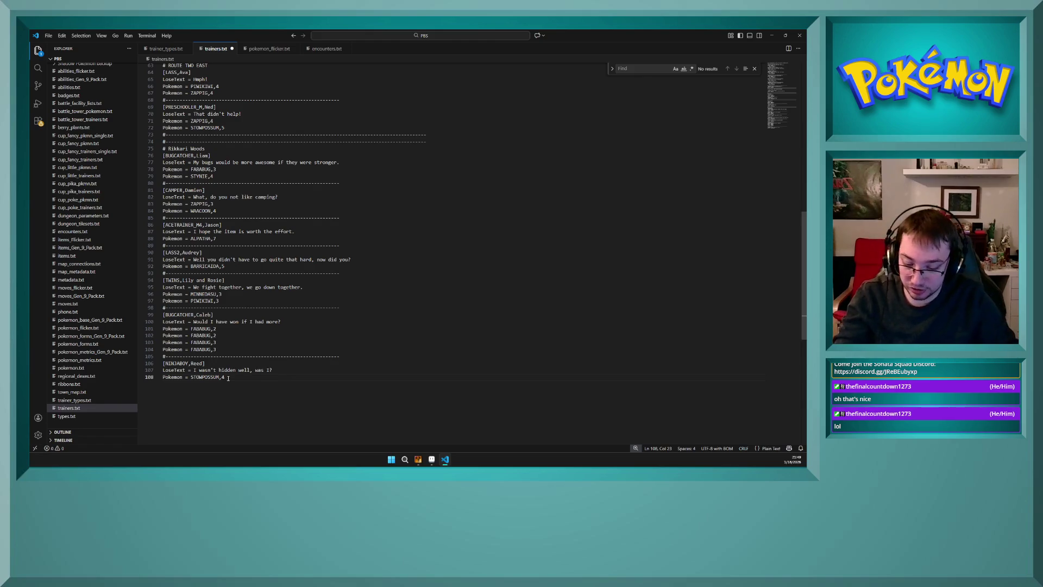
pyautogui.press('BackSpace')
pyautogui.write('6')
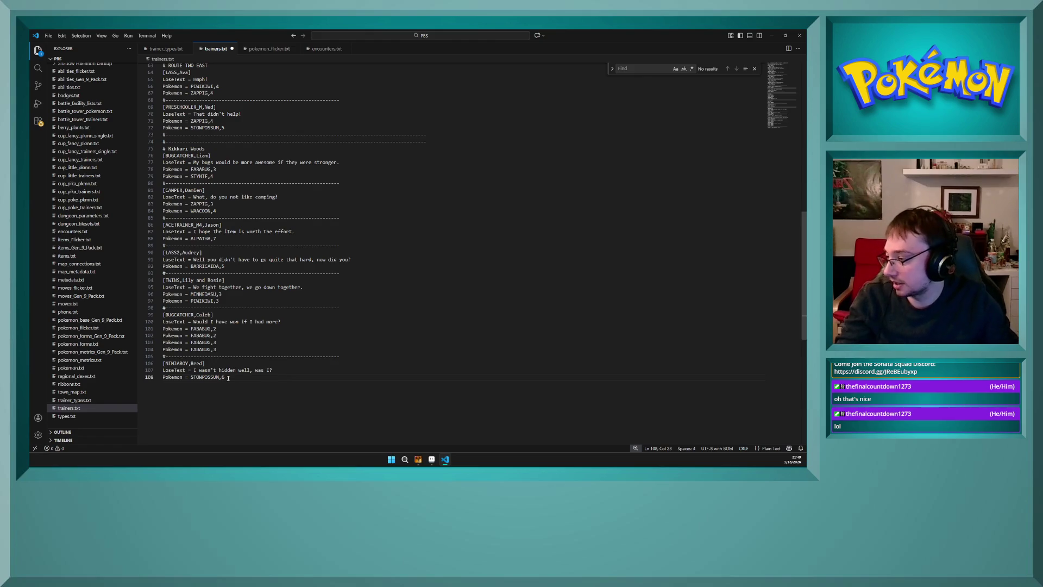
pyautogui.click(221, 349)
pyautogui.hotkey('ctrl', 's')
# - Raise ALPATHA's level on line 88 from 7 to 8
pyautogui.click(230, 330)
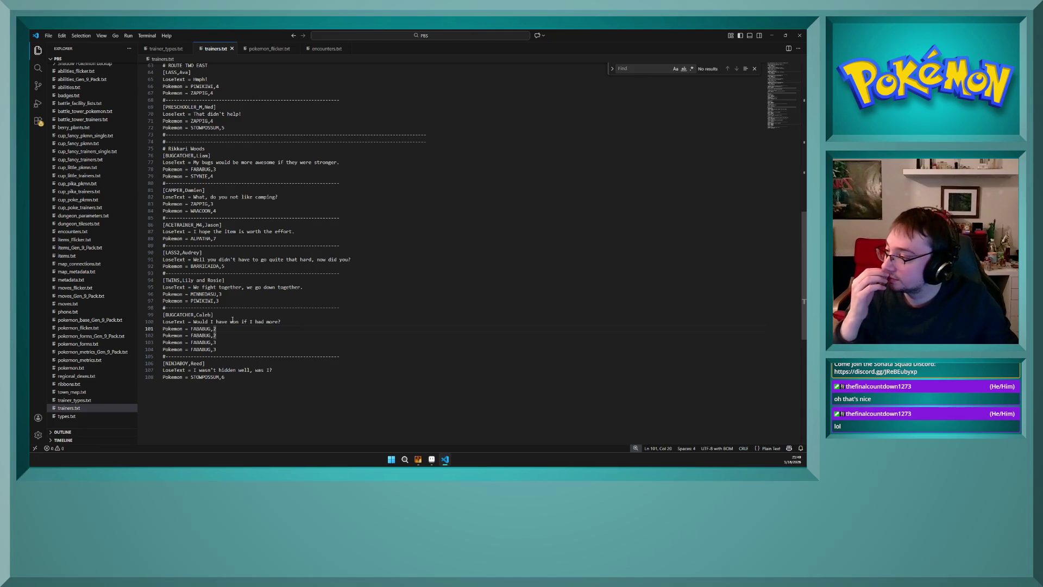
pyautogui.click(230, 240)
pyautogui.press('BackSpace')
pyautogui.write('8')
pyautogui.doubleClick(228, 206)
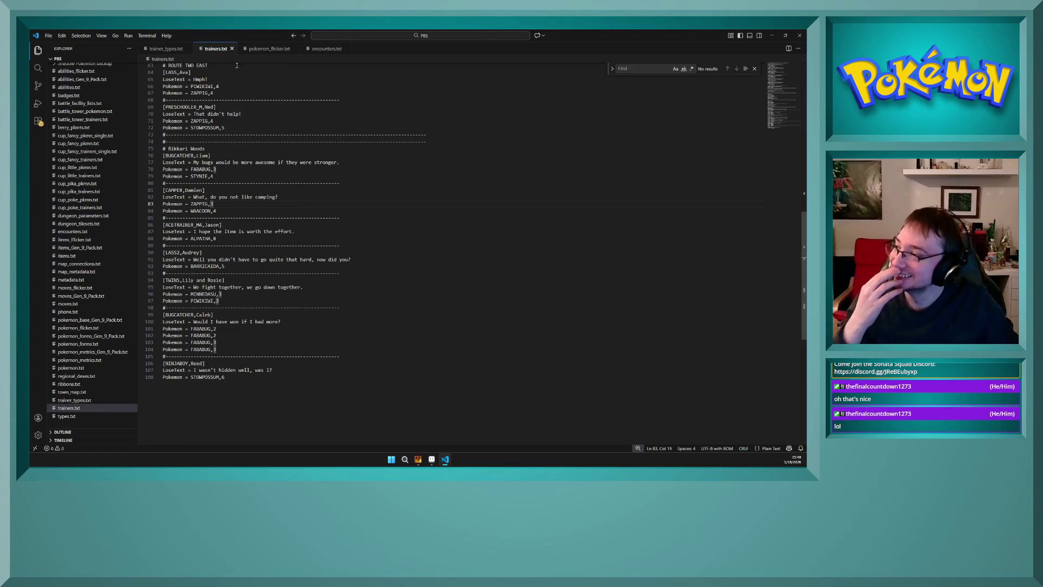
# - Glance at trainer_types.txt, then select separator lines 73–74 in trainers.txt
pyautogui.click(166, 49)
pyautogui.click(215, 49)
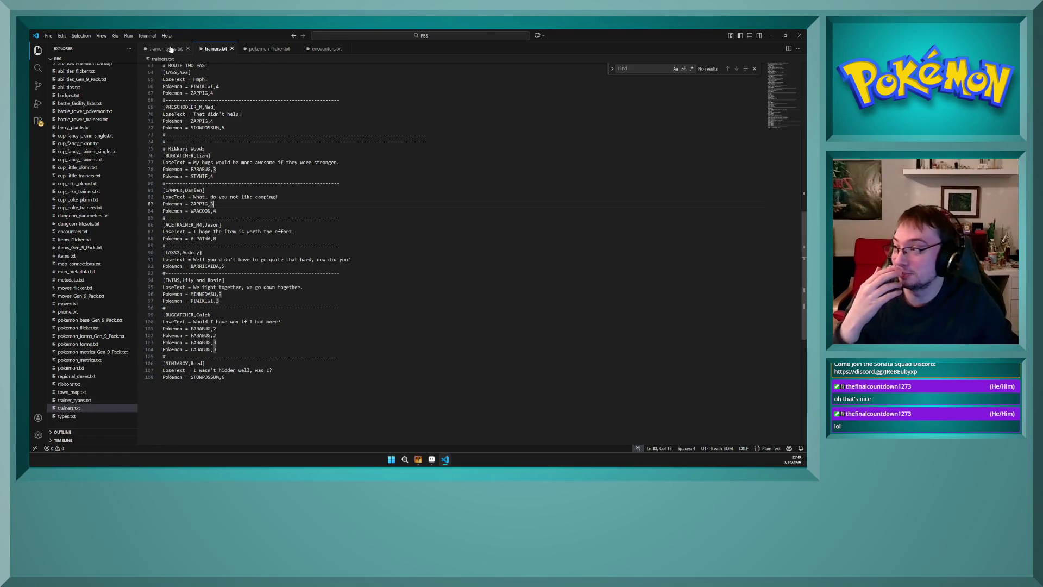
pyautogui.click(171, 48)
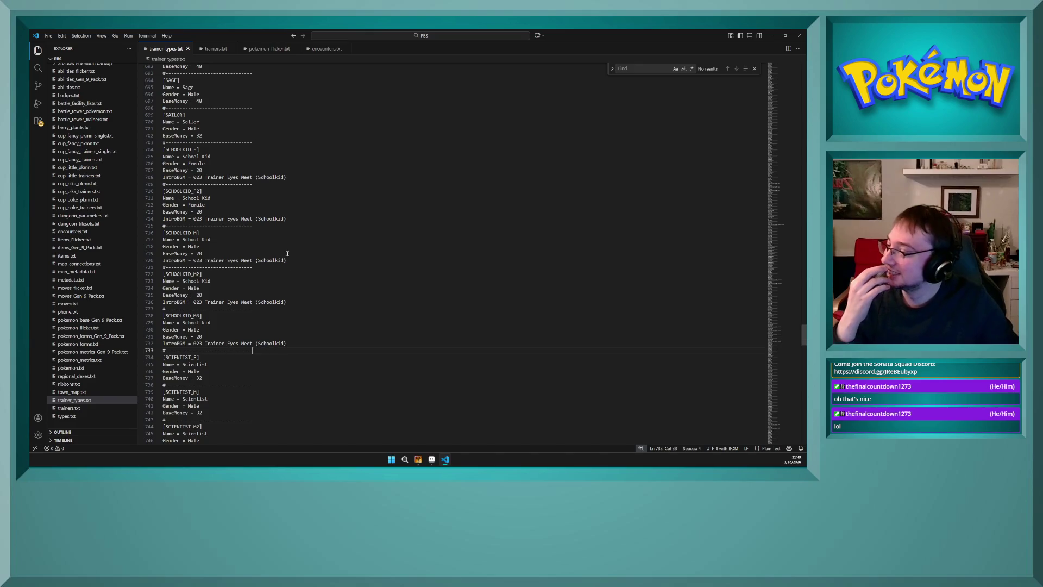
pyautogui.click(212, 49)
pyautogui.scroll(-3, 253, 384)
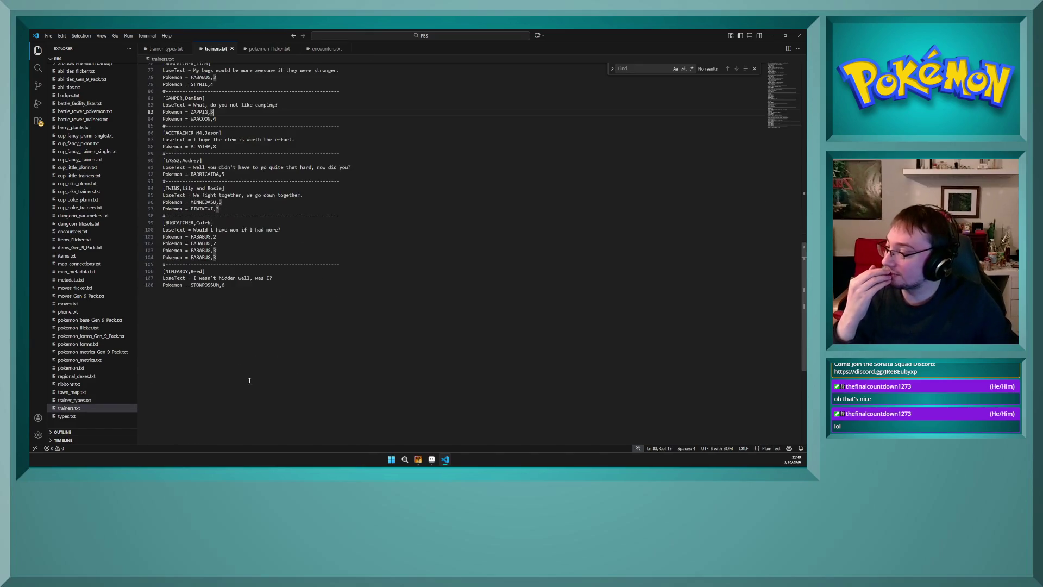
pyautogui.scroll(3, 206, 185)
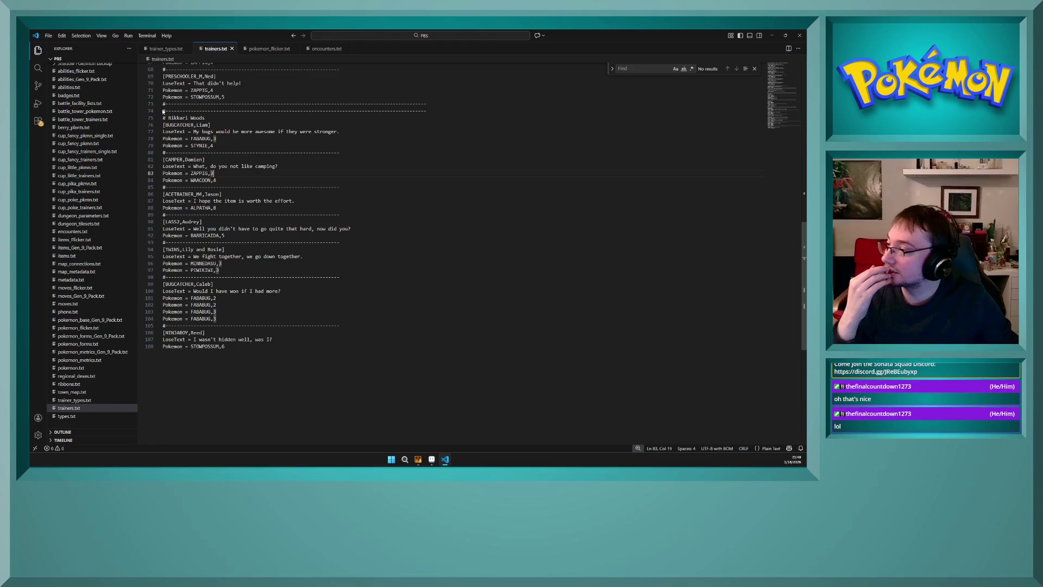
pyautogui.moveTo(150, 104); pyautogui.dragTo(150, 111)
# - Paste the separator lines at the end of trainers.txt and start an empty [] trainer header
pyautogui.hotkey('ctrl', 'c')
pyautogui.click(312, 419)
pyautogui.press('Return')
pyautogui.hotkey('ctrl', 'v')
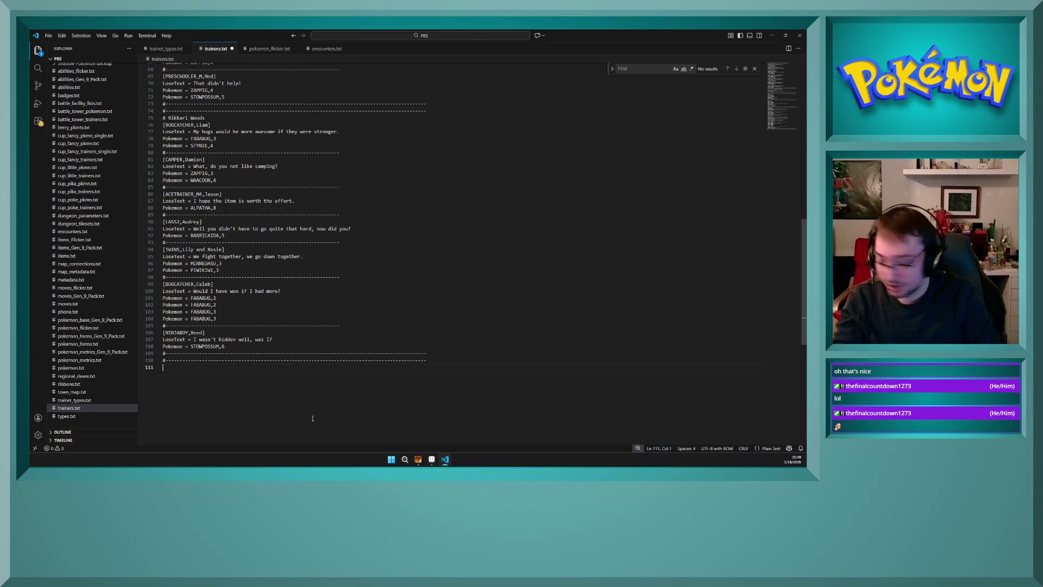
pyautogui.write('[')
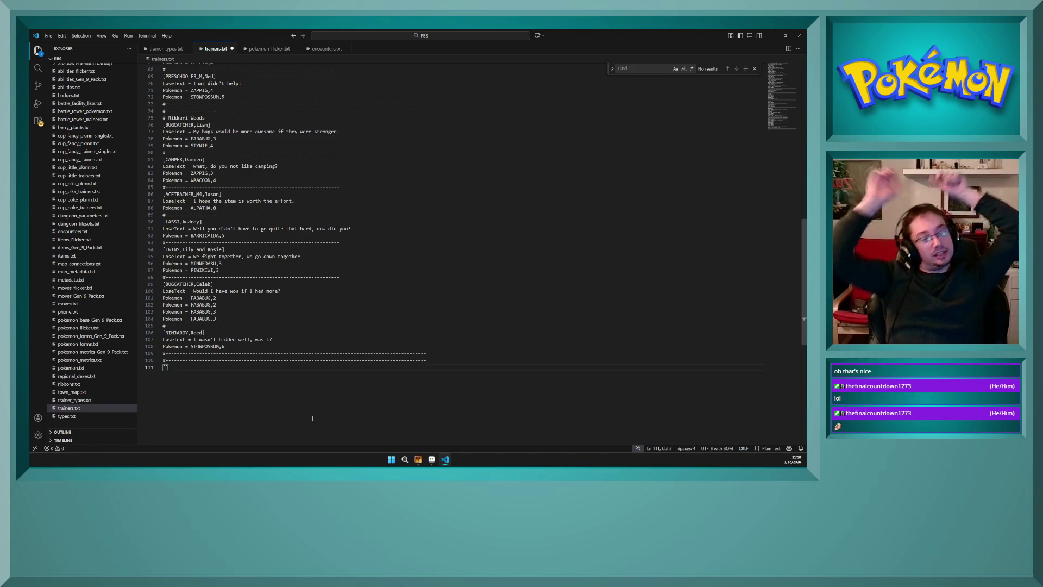
pyautogui.write(']')
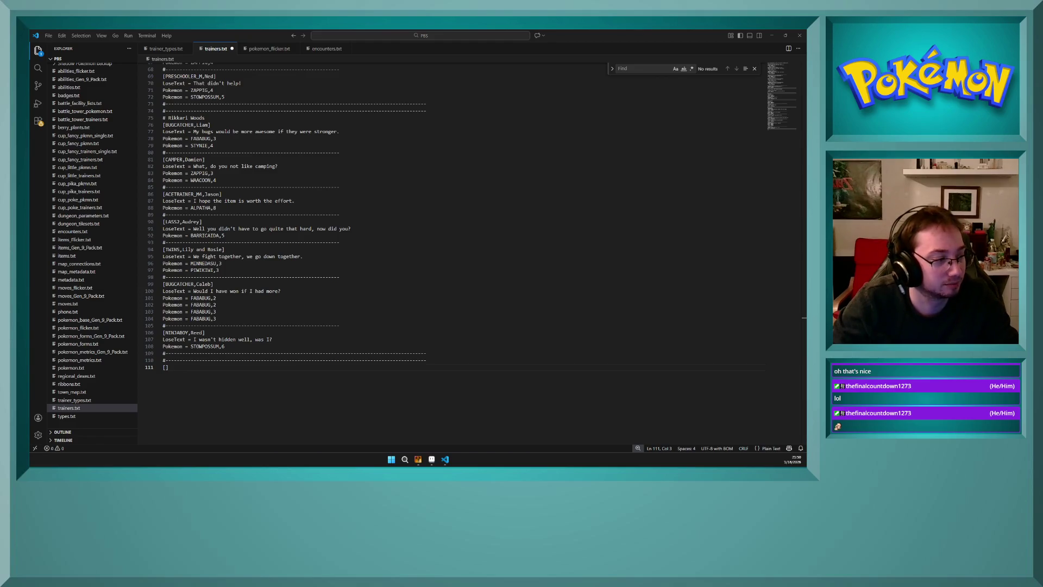
pyautogui.press('super+d')
pyautogui.press('super+d')
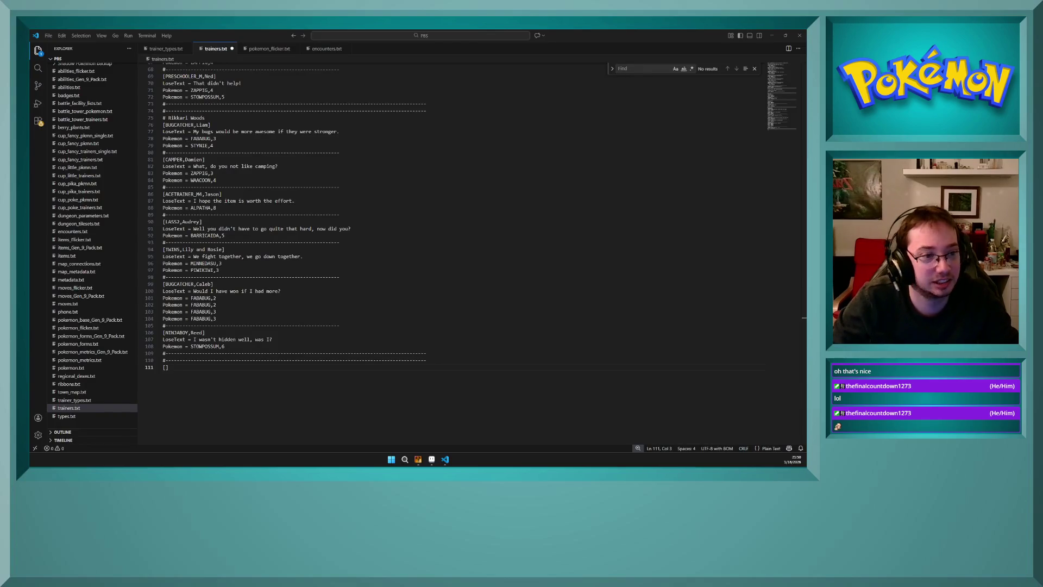
# - Bring up trainer_types.txt and scroll down through its trainer type entries
pyautogui.click(159, 50)
pyautogui.scroll(-5, 293, 244)
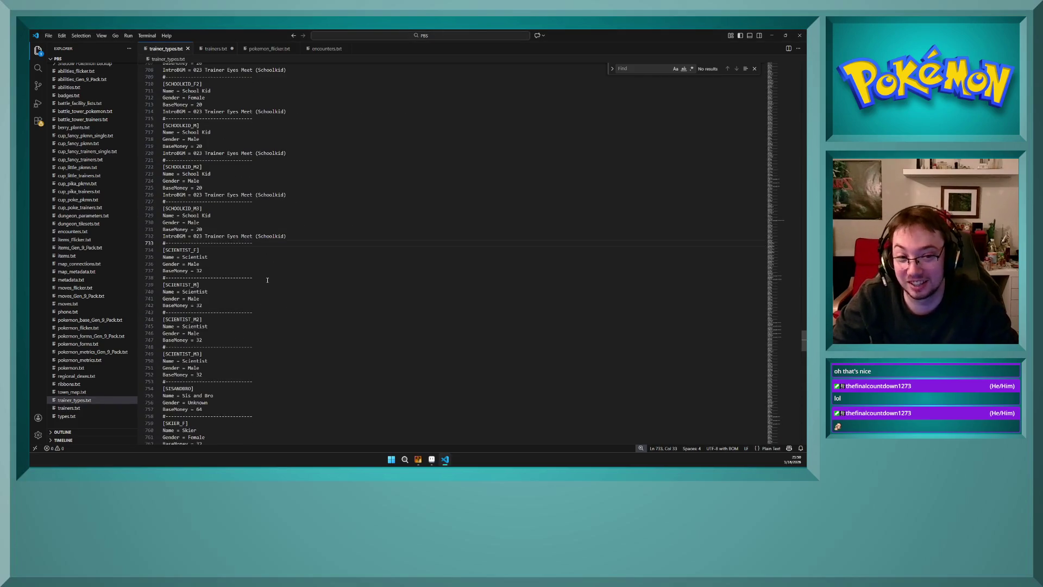
pyautogui.scroll(-6, 267, 279)
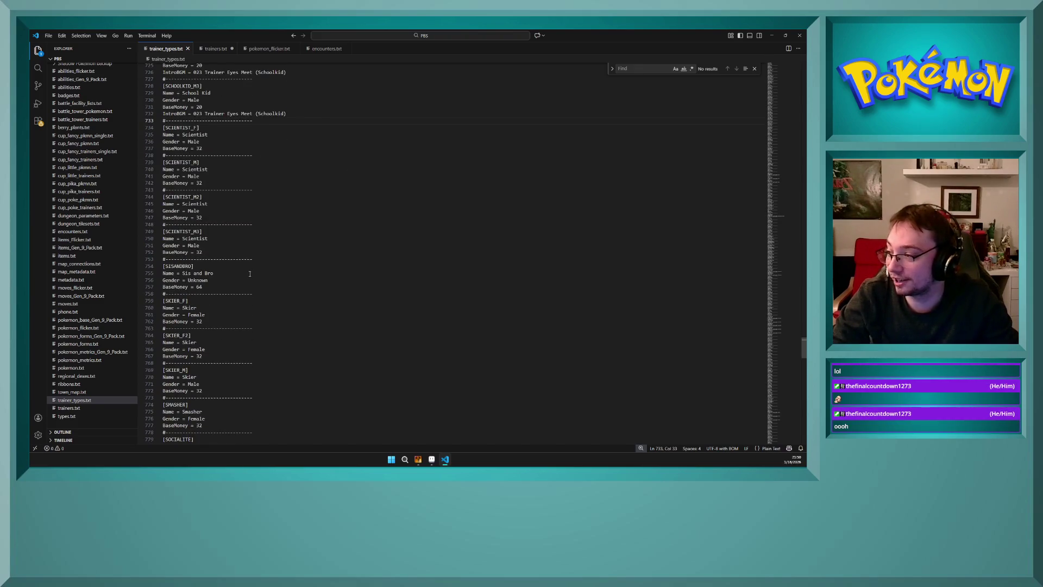
pyautogui.click(250, 273)
pyautogui.click(250, 280)
pyautogui.scroll(-3, 246, 281)
pyautogui.scroll(-8, 246, 281)
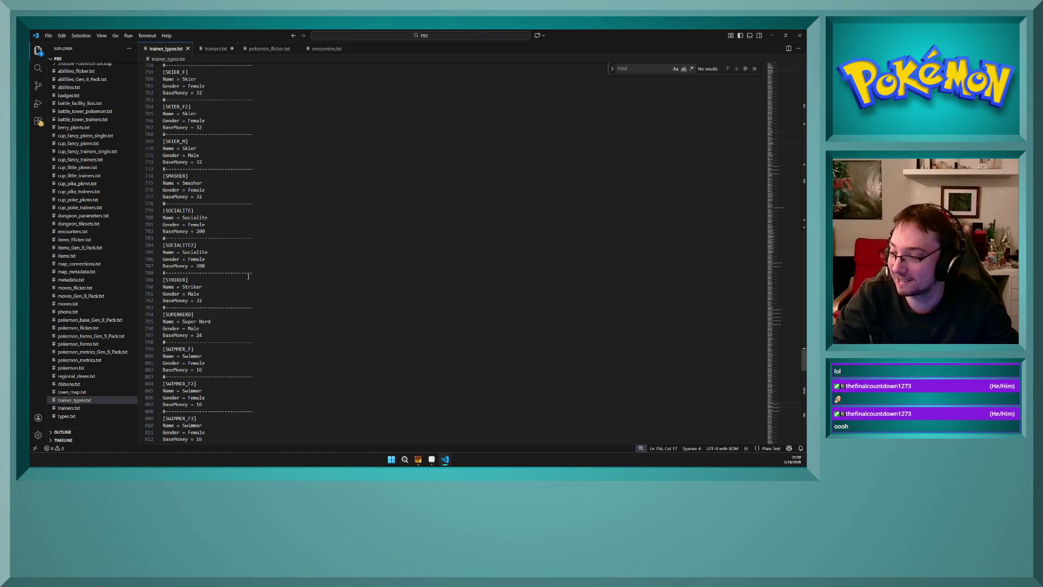
# - Scroll to the YOUNGSTER, YOUNGSTER2 and YOUNGSTER3 entries, then switch to RPG Maker XP
pyautogui.scroll(-10, 248, 276)
pyautogui.scroll(-4, 249, 277)
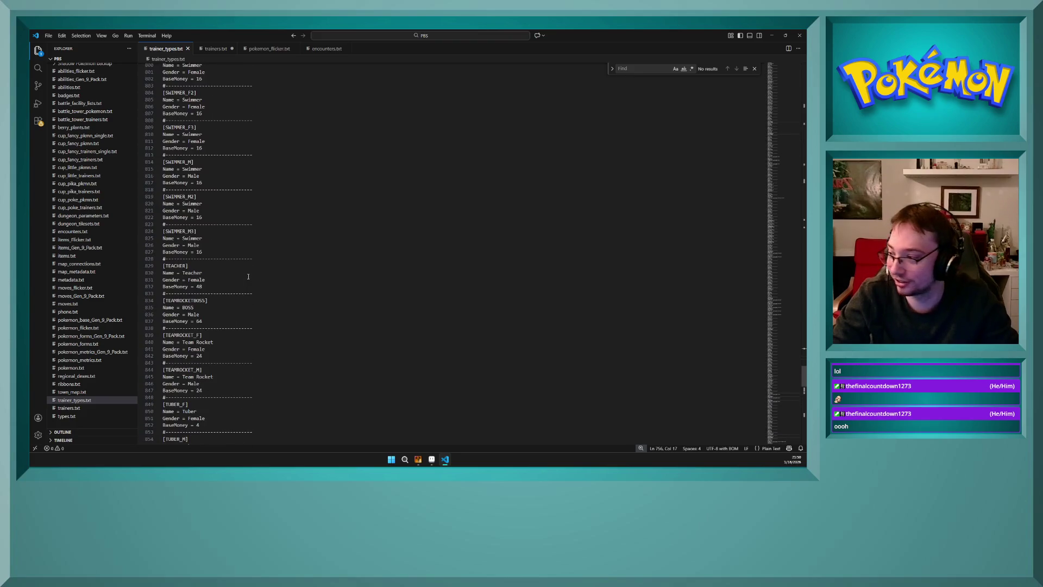
pyautogui.scroll(-4, 248, 277)
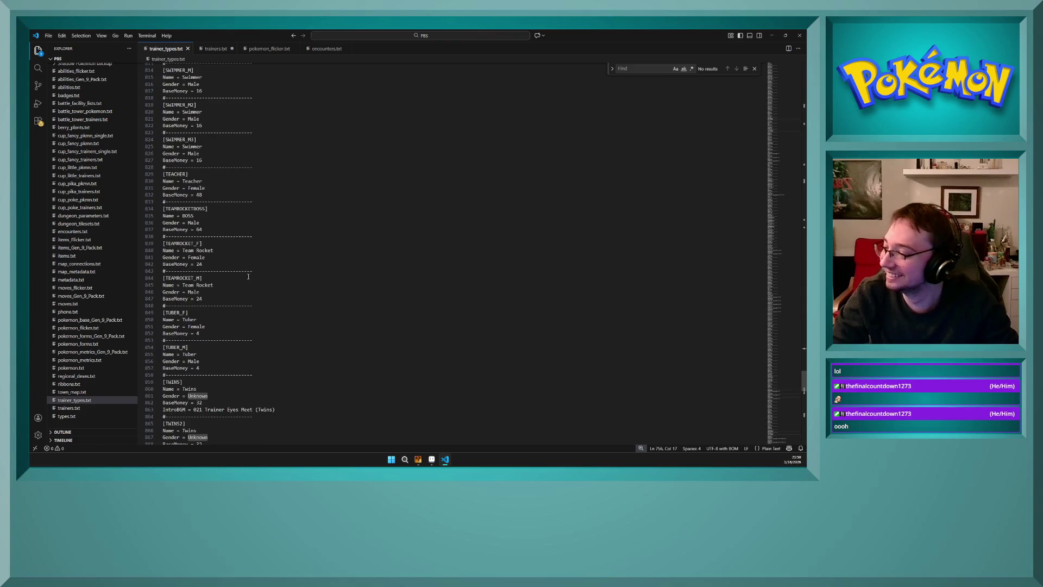
pyautogui.scroll(-2, 248, 276)
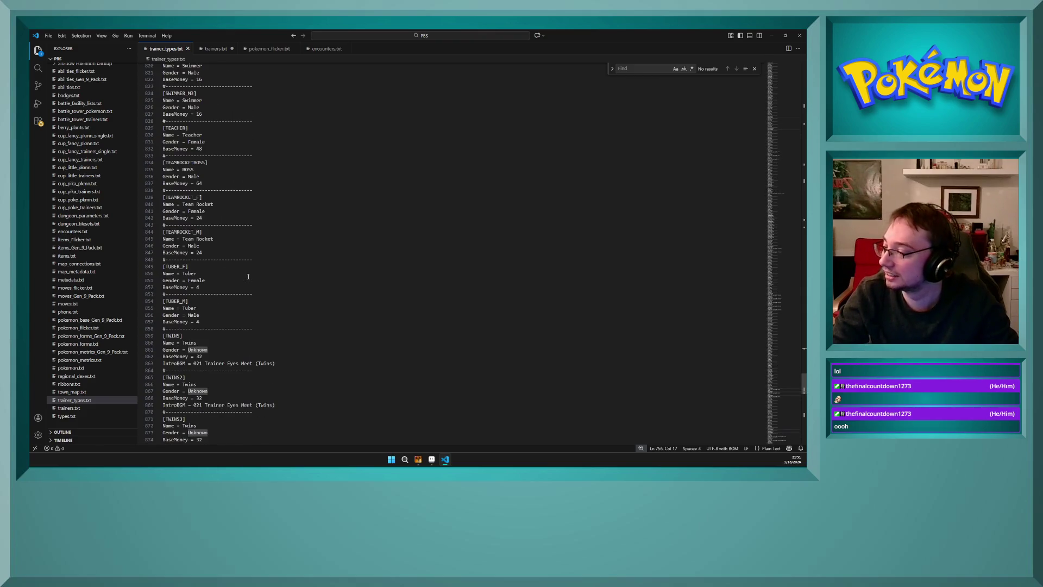
pyautogui.scroll(-5, 248, 268)
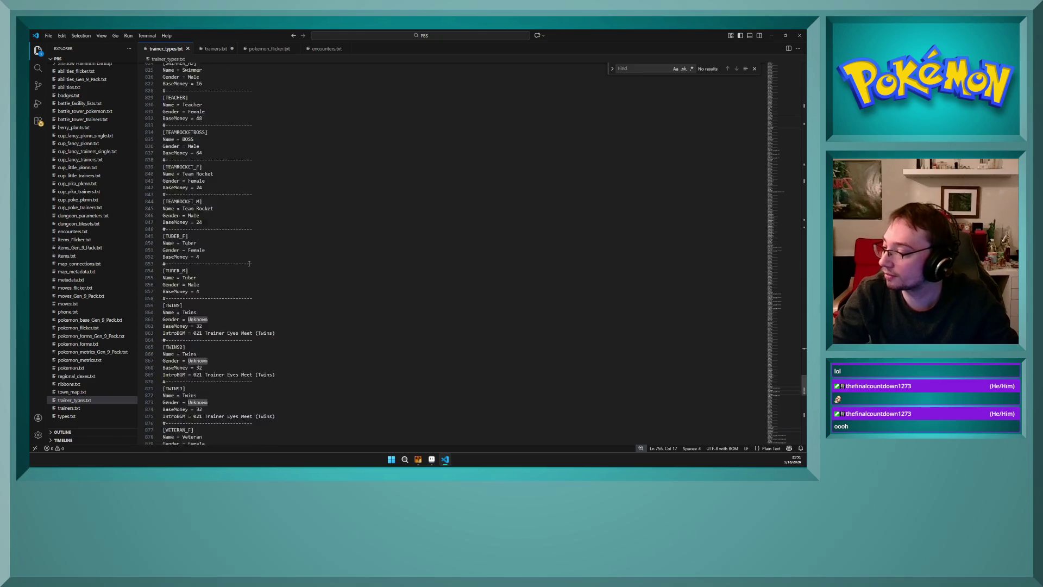
pyautogui.scroll(-4, 238, 286)
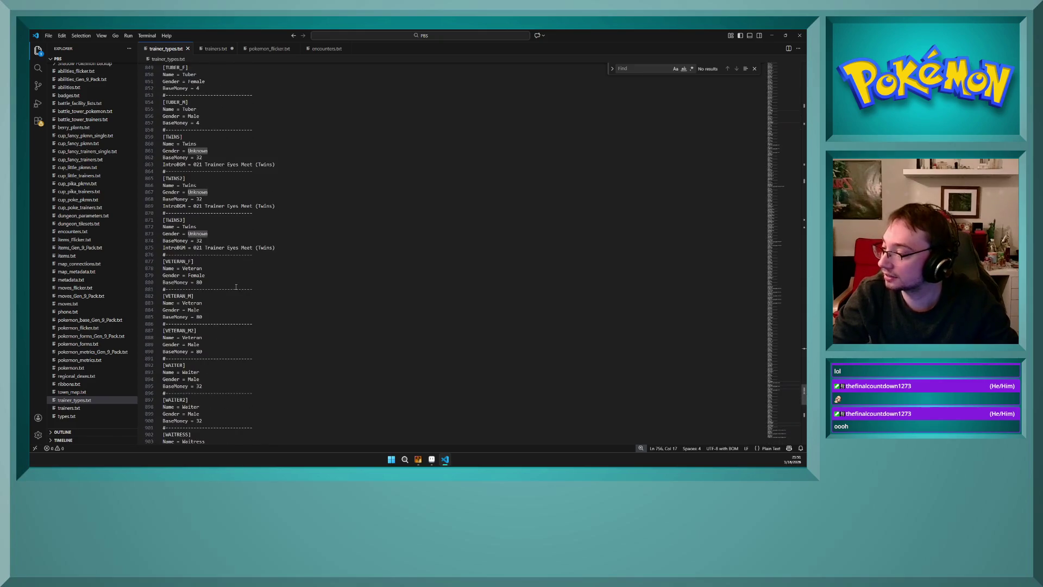
pyautogui.scroll(-5, 234, 284)
pyautogui.scroll(-15, 234, 283)
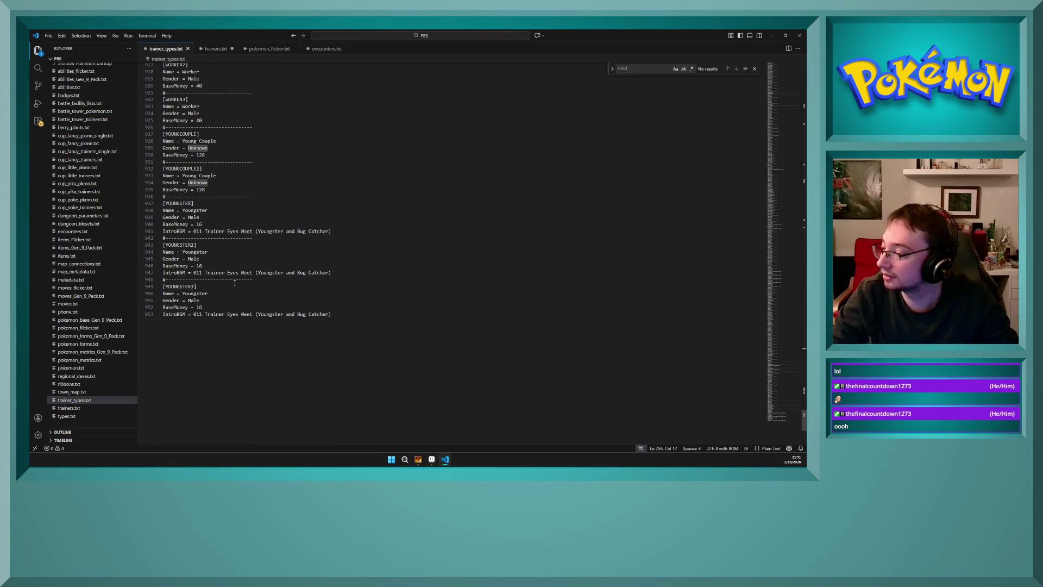
pyautogui.scroll(4, 234, 282)
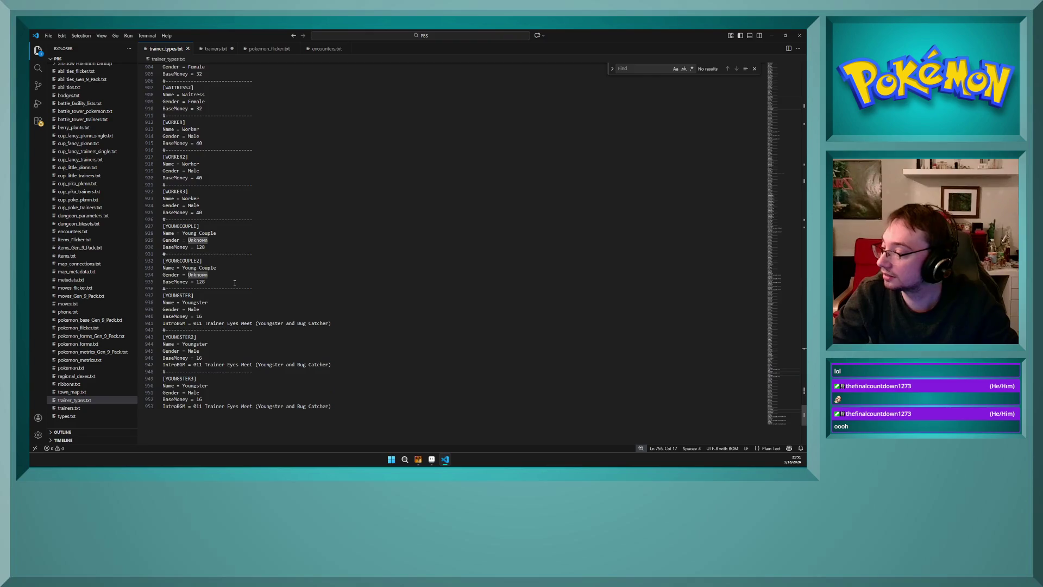
pyautogui.click(431, 459)
pyautogui.click(418, 459)
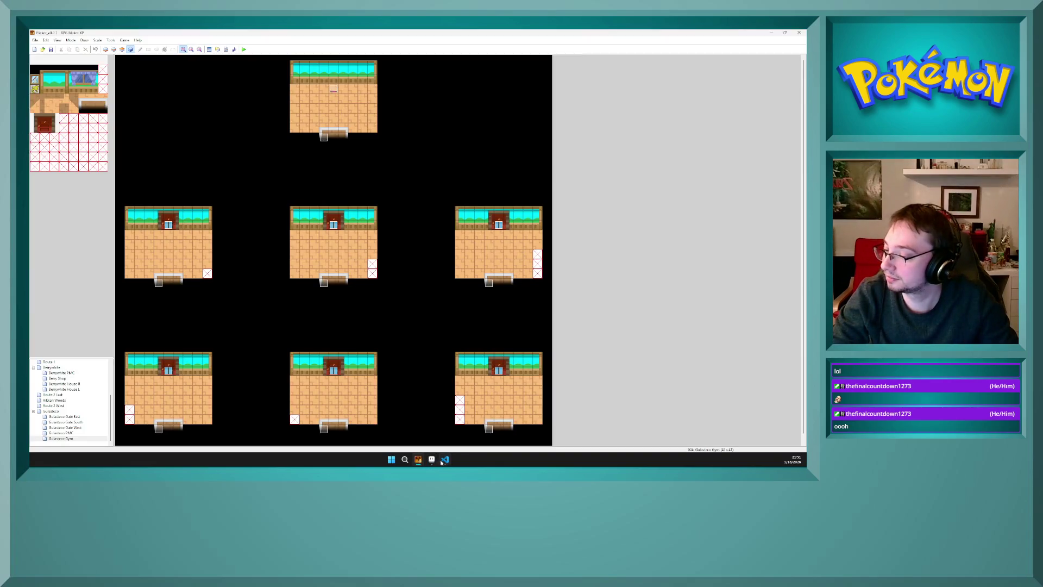
pyautogui.click(445, 459)
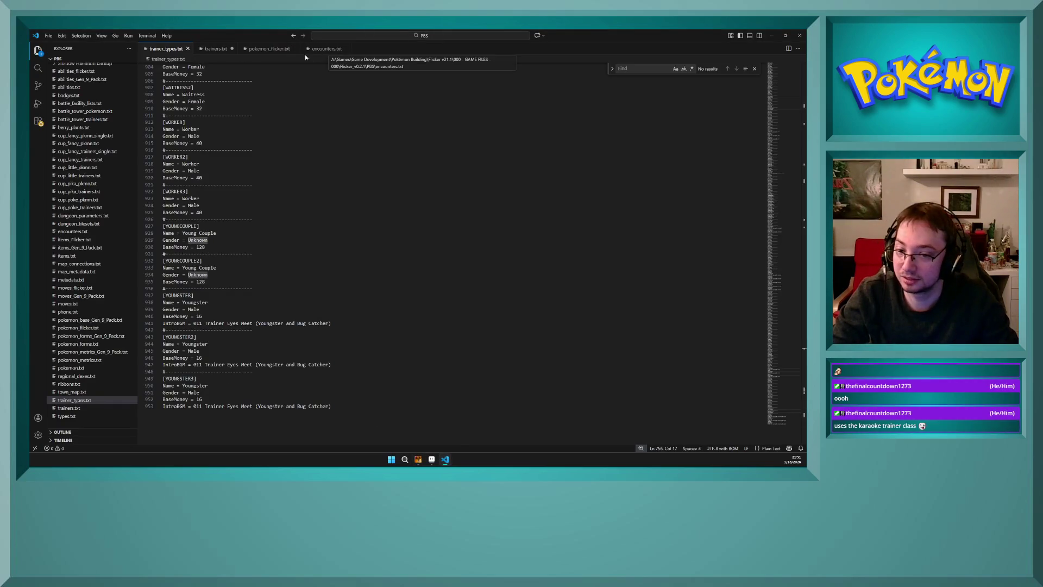
pyautogui.click(213, 50)
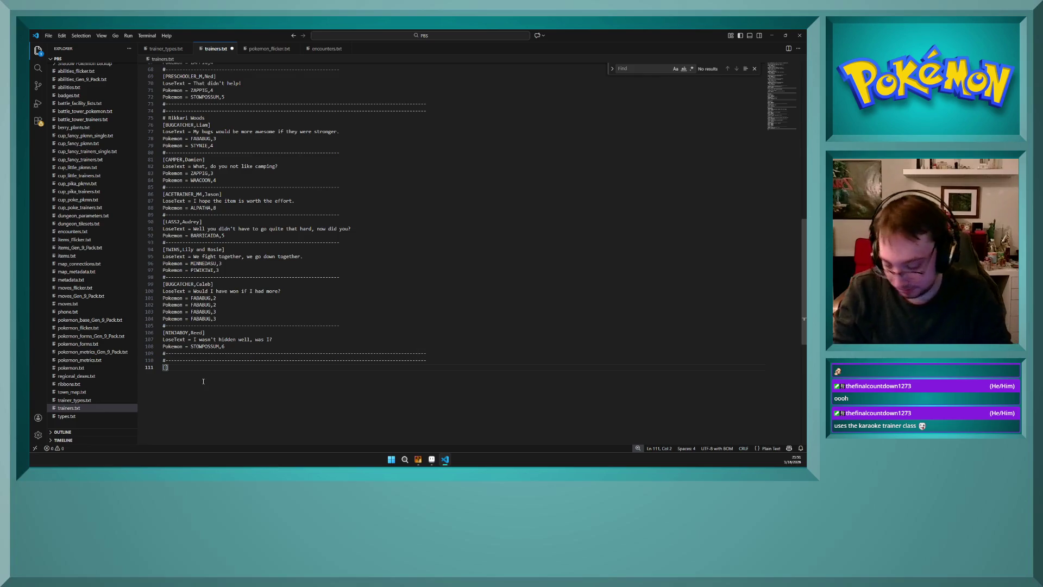
# - Fill the new trainer header on line 111 as [YOUNGSTER2,] via the autocomplete suggestion
pyautogui.write('YOUN')
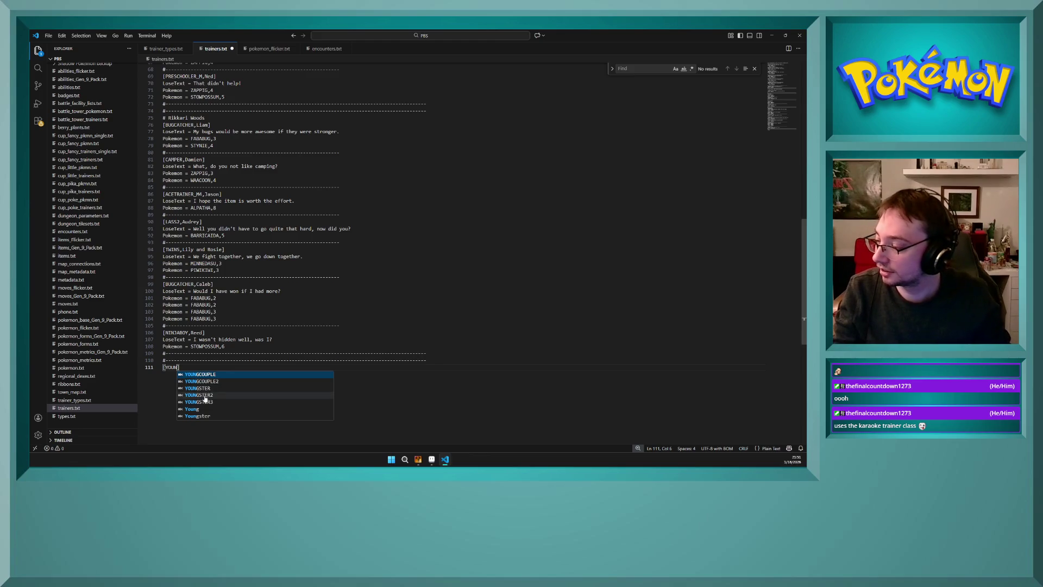
pyautogui.click(206, 395)
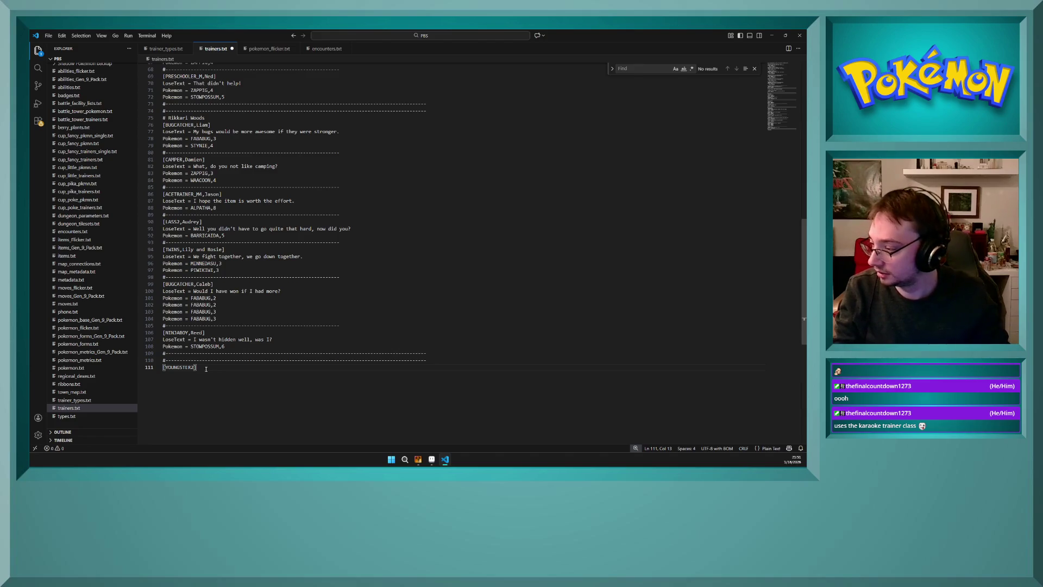
pyautogui.press('Left')
pyautogui.write(',')
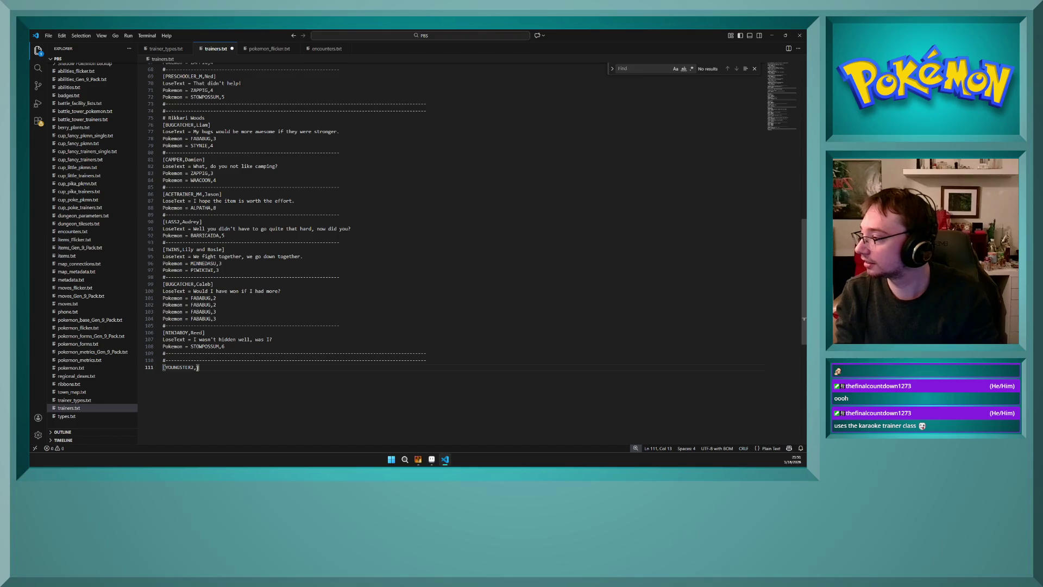
pyautogui.scroll(10, 215, 284)
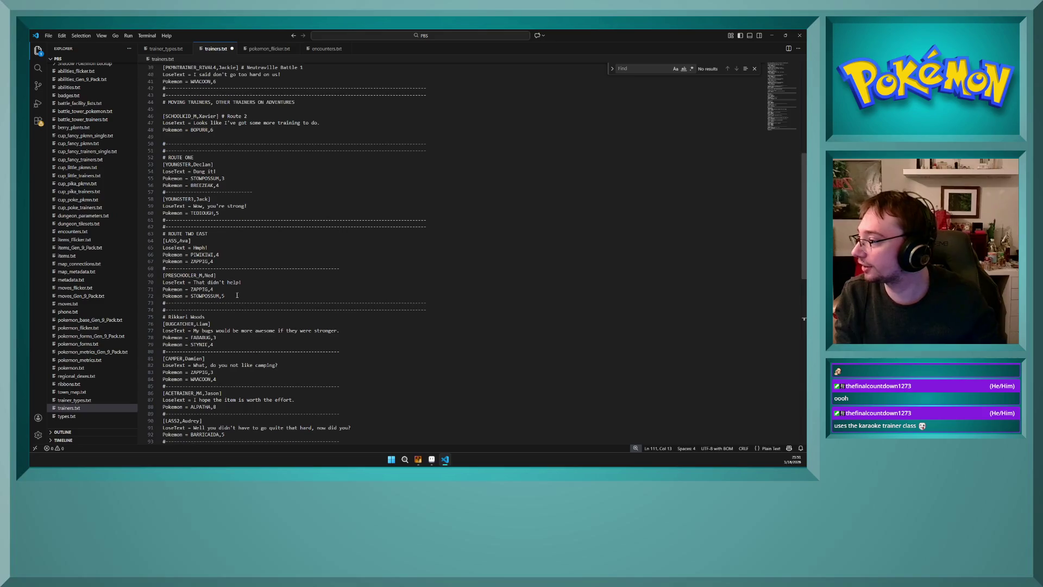